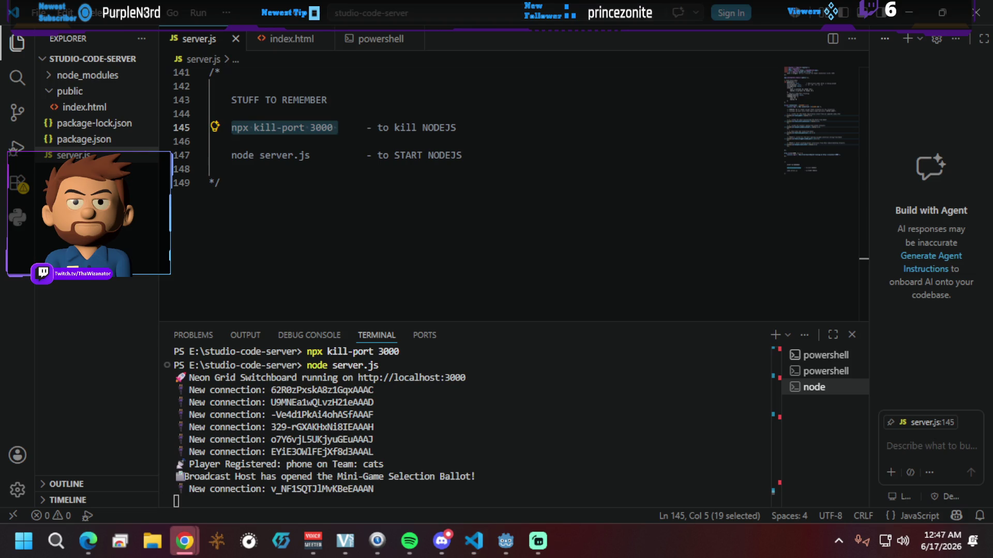
Step: Switch from VS Code to the Chrome Remote Desktop window
click(184, 540)
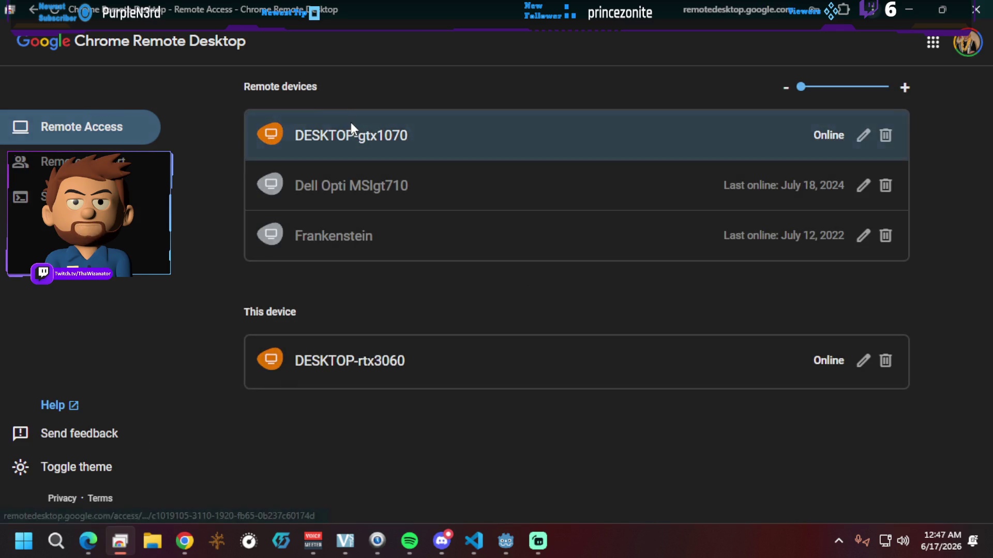
Step: Connect to DESKTOP-gtx1070 with the access PIN, close its Adblock Plus tab, and return to VS Code
click(347, 132)
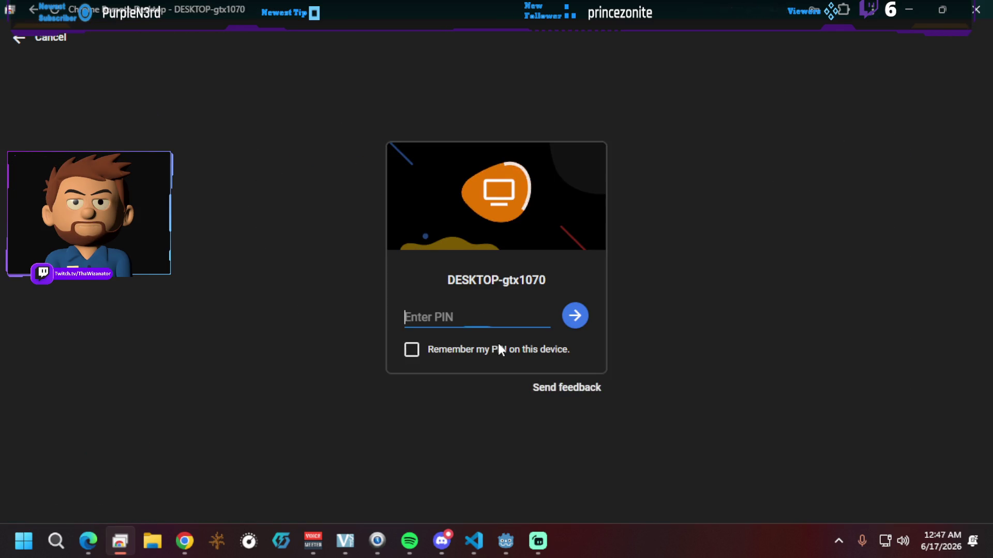
click(486, 322)
text(1234)
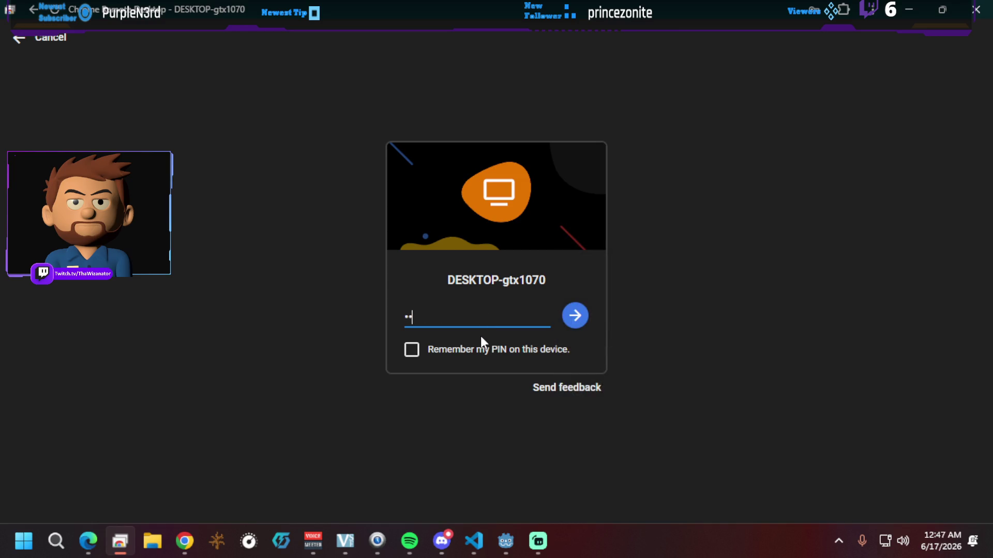
text(5678)
key(Return)
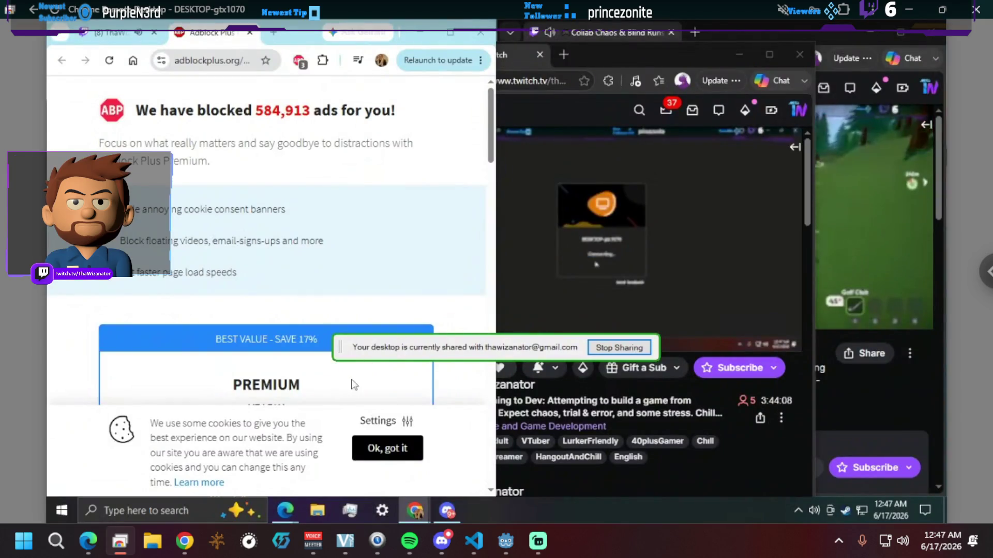
click(250, 32)
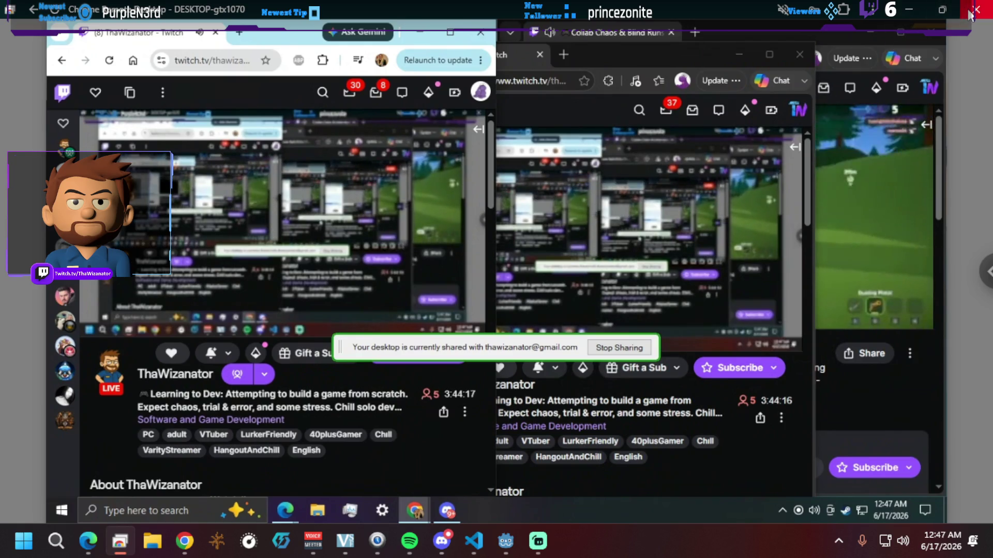
key(alt+Tab)
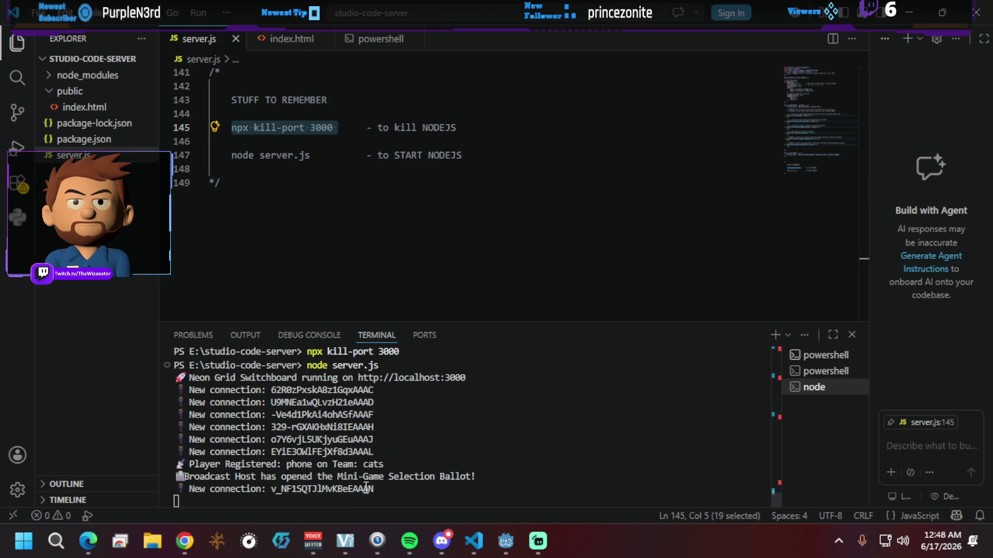
scroll(463, 214, up, 3)
scroll(463, 214, up, 3)
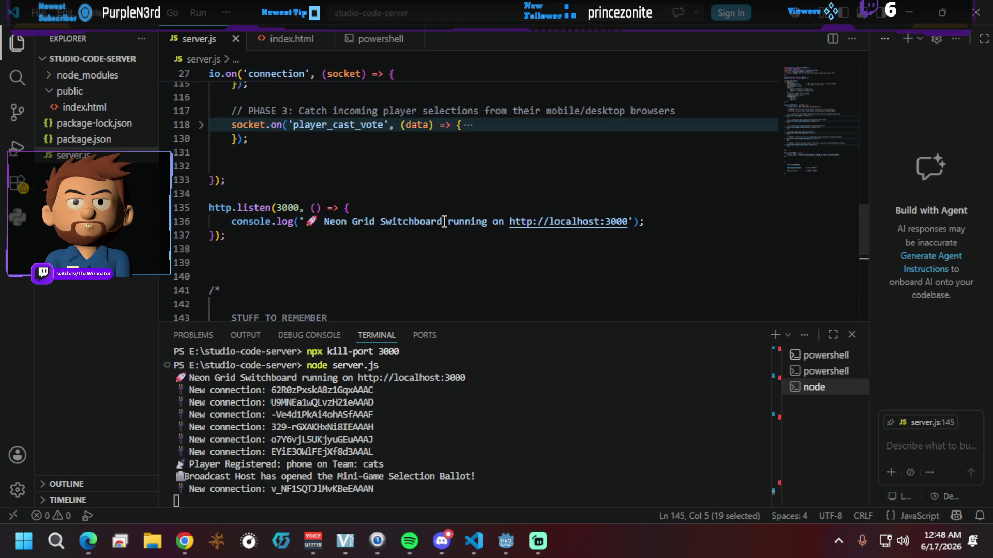
scroll(443, 220, up, 4)
scroll(413, 222, up, 1)
scroll(404, 233, down, 7)
scroll(404, 239, down, 4)
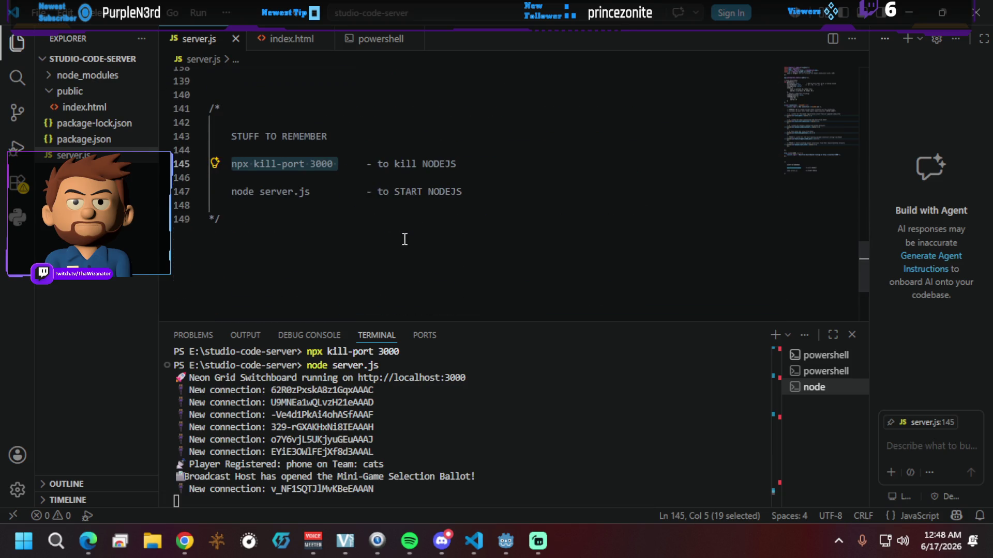
scroll(404, 239, up, 5)
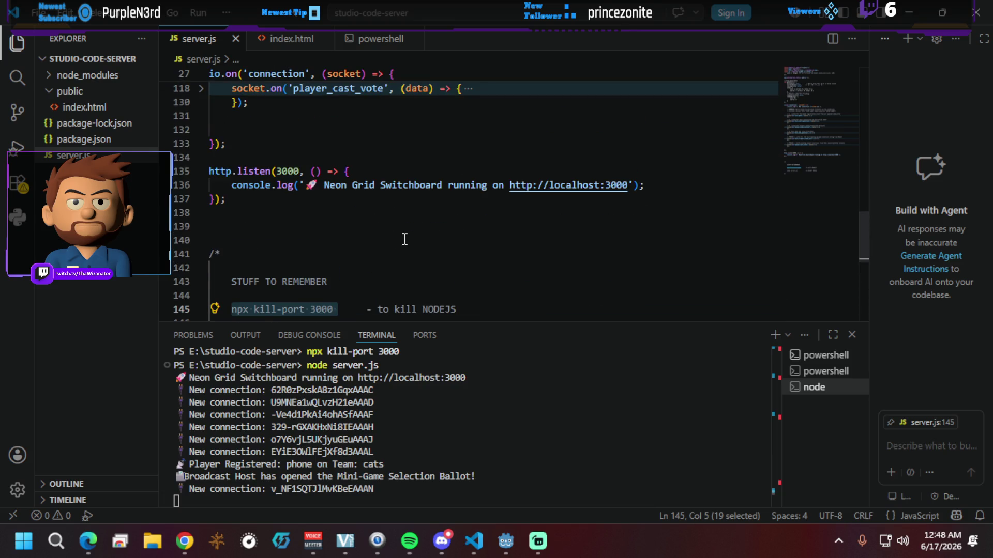
scroll(405, 239, up, 10)
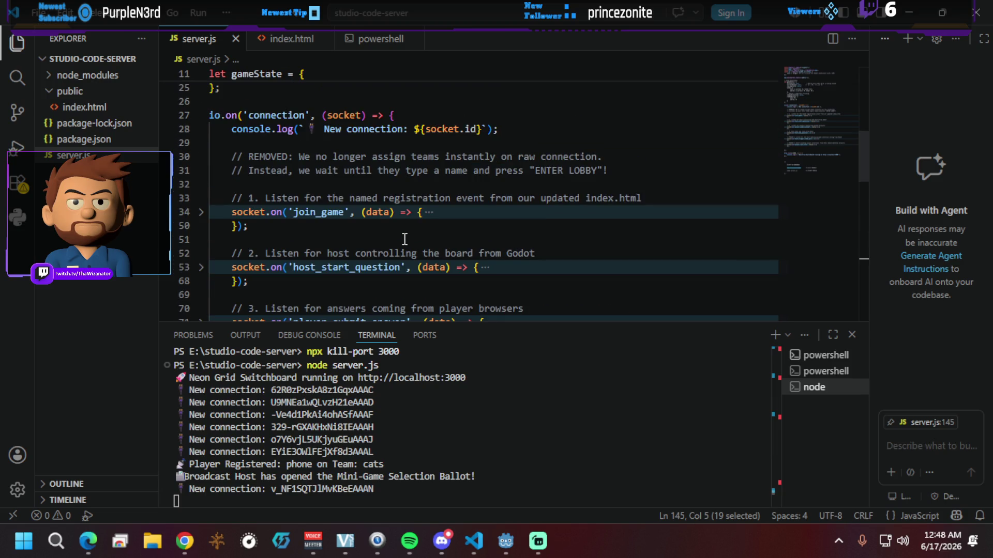
scroll(404, 238, up, 1)
scroll(404, 239, down, 8)
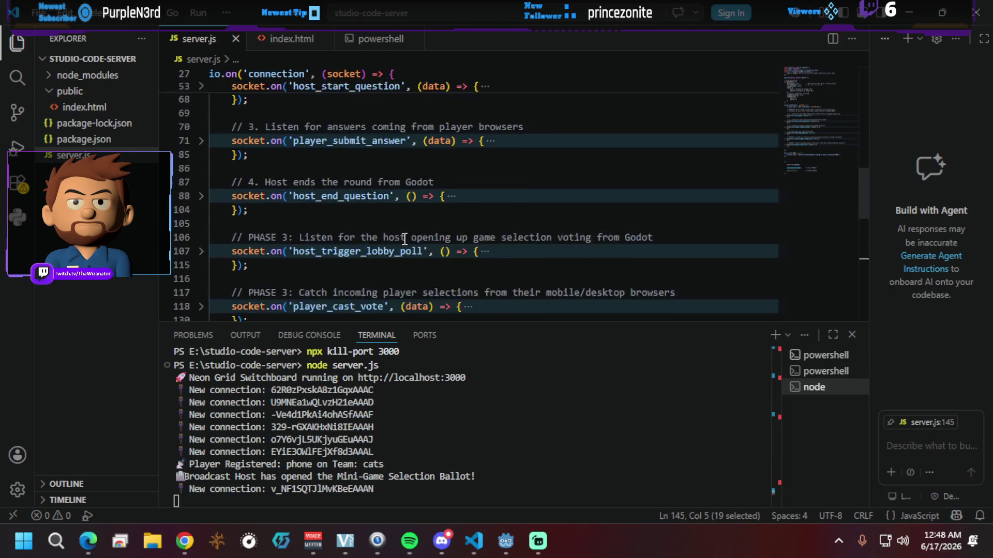
scroll(405, 239, down, 2)
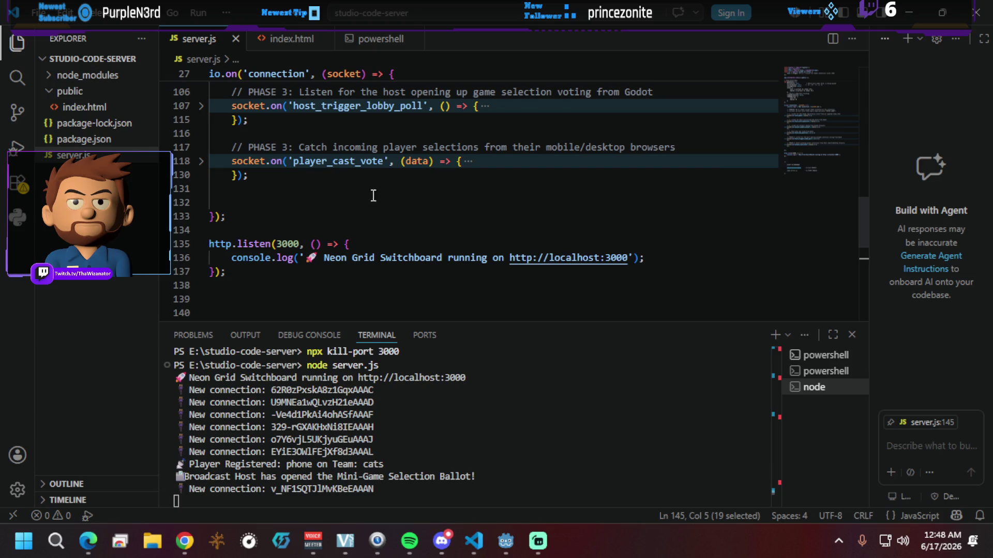
scroll(335, 206, up, 10)
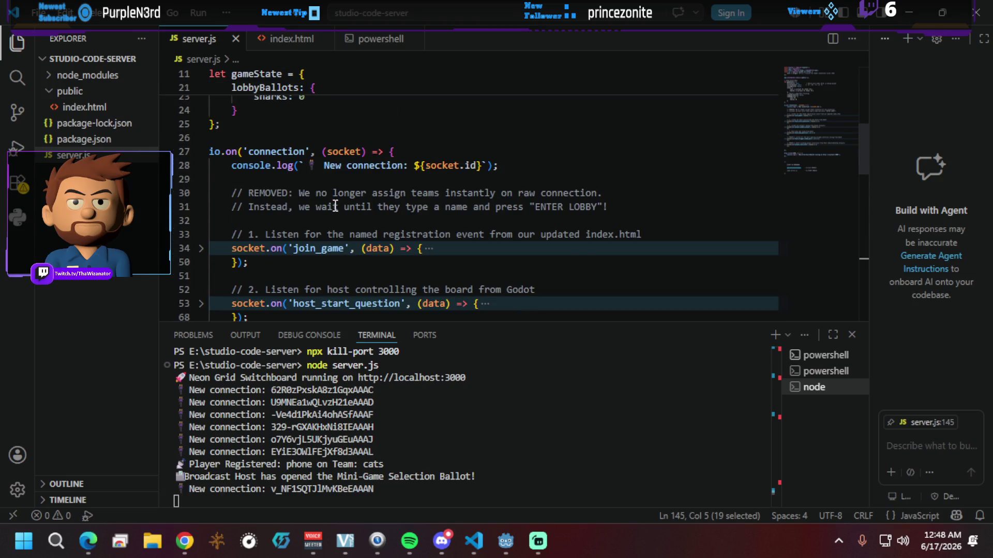
scroll(335, 206, up, 5)
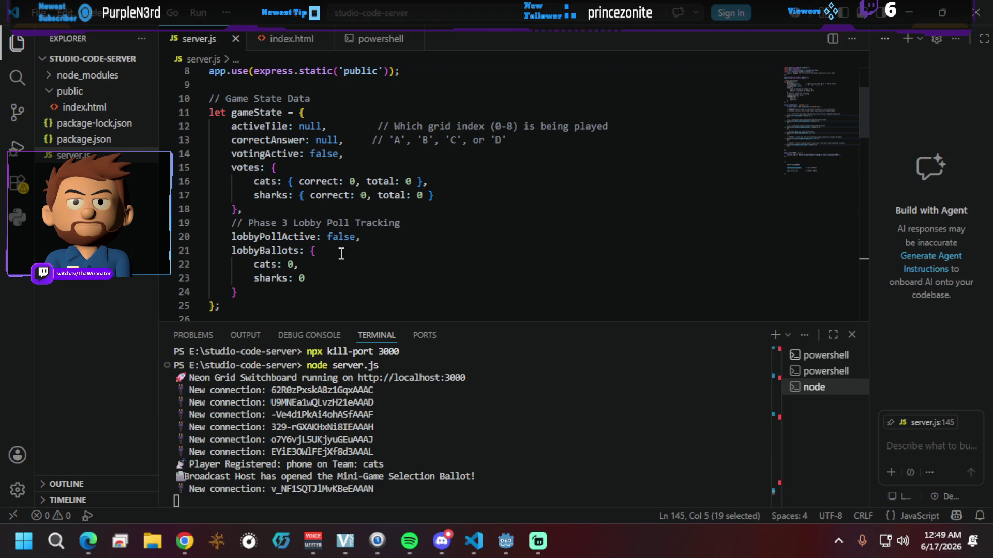
Step: After lobbyBallots in gameState, paste the biddingWarActive, biddingTargetValue and playerBids fields
click(259, 291)
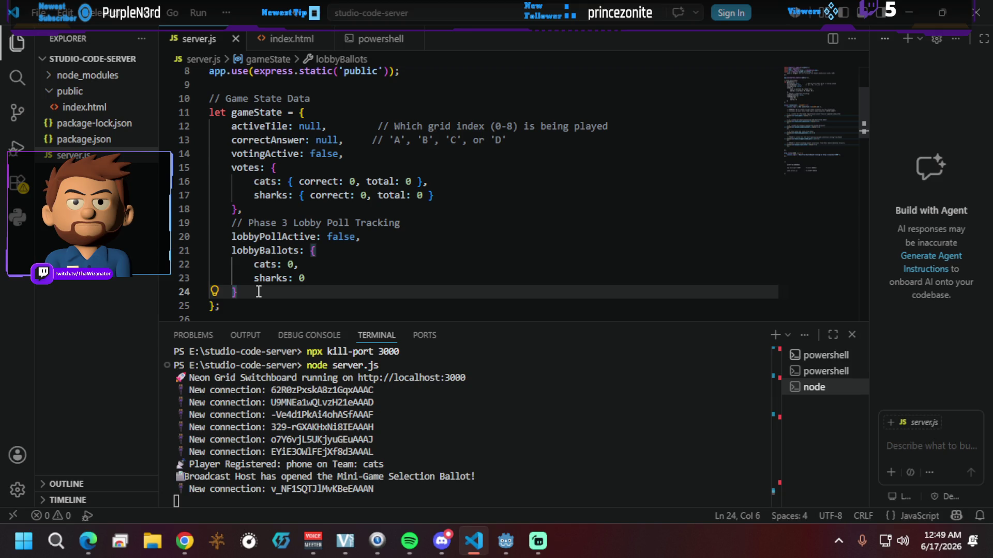
text(,)
scroll(258, 292, down, 1)
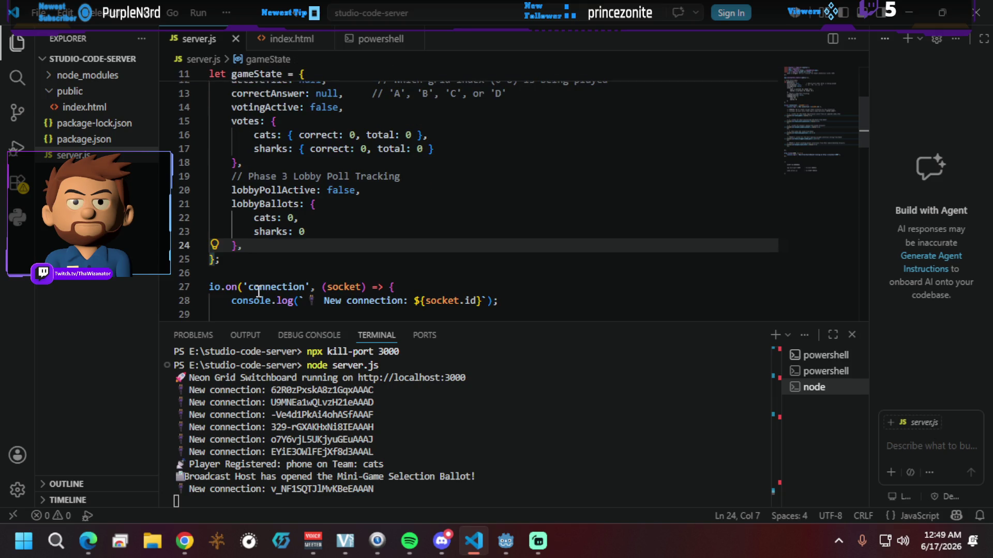
key(Return)
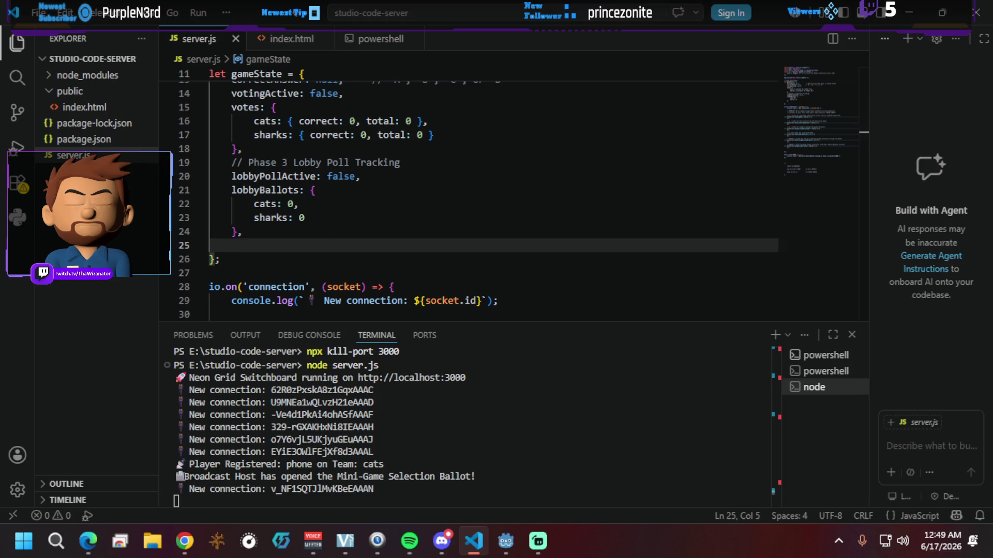
key(alt+Tab)
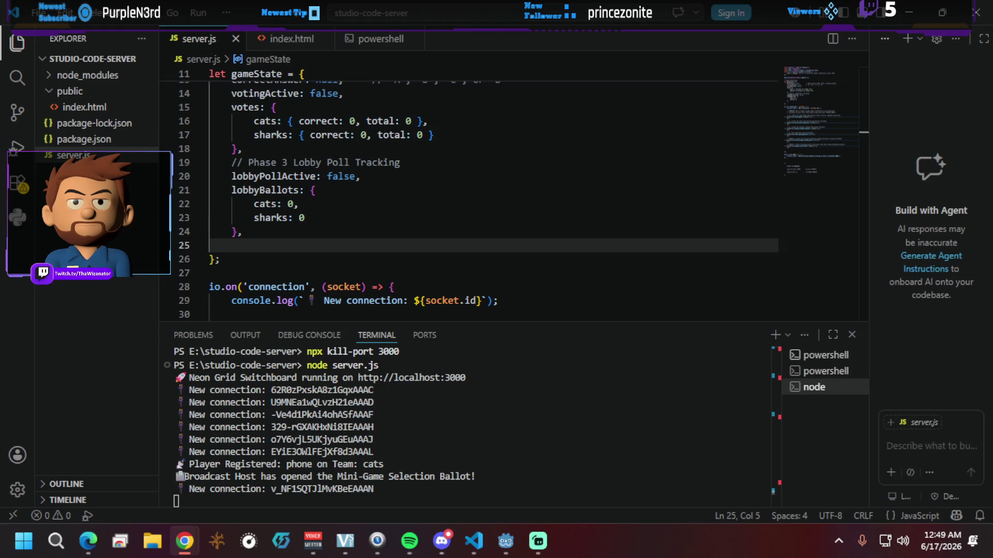
click(235, 246)
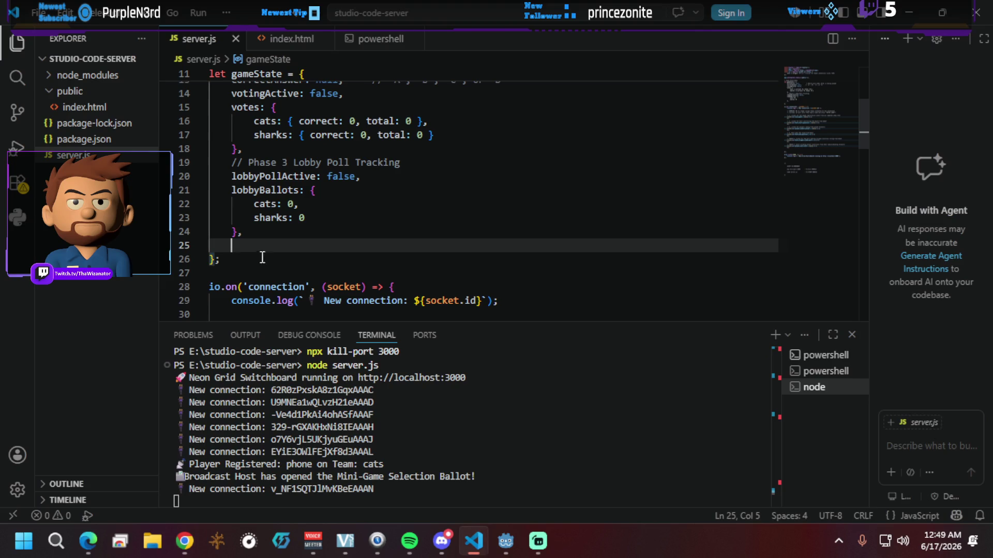
text(// Phase 4: Bidding War Tracking     biddingWarActive: false,     biddingTargetValue: 0,     playerBids: [] // Holds individual { username, team, guess } objects)
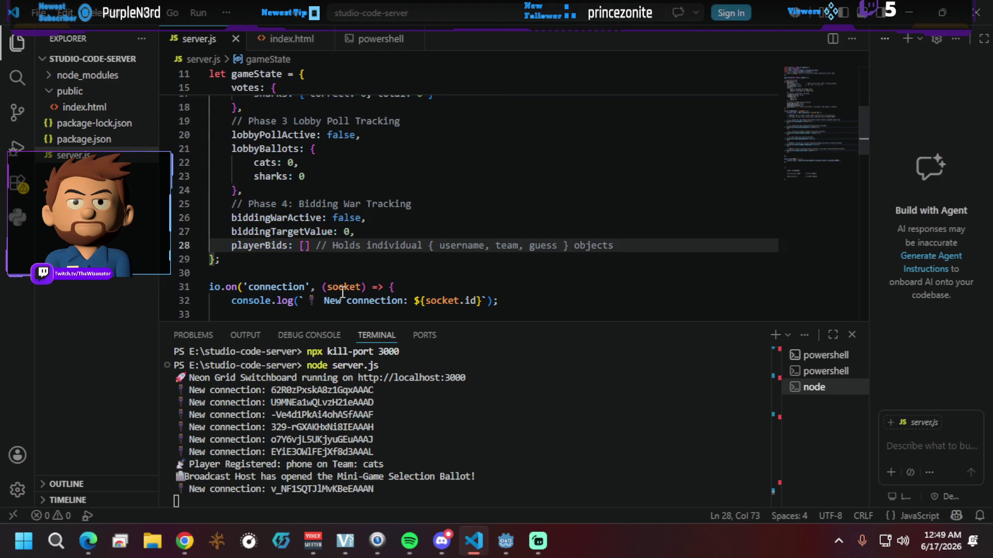
click(506, 218)
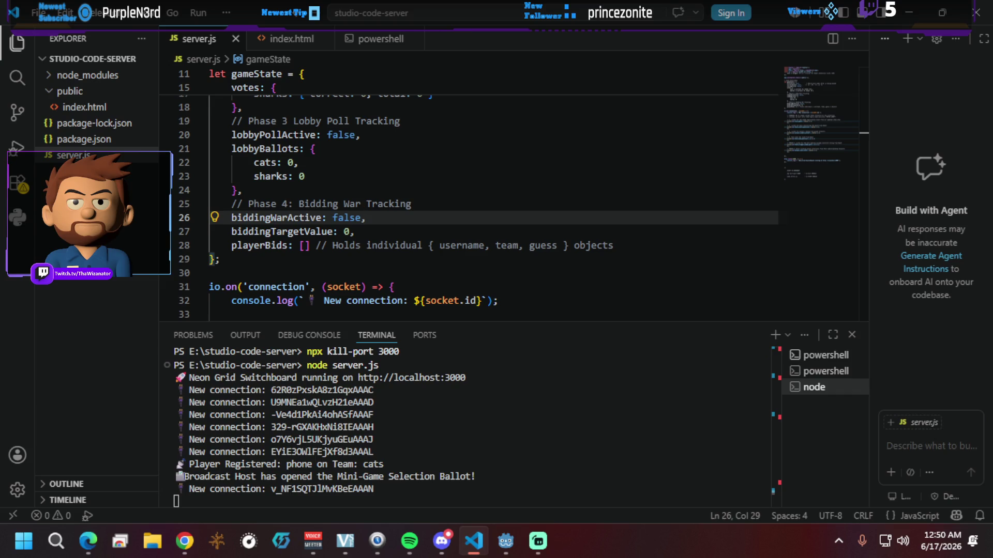
key(alt+Tab)
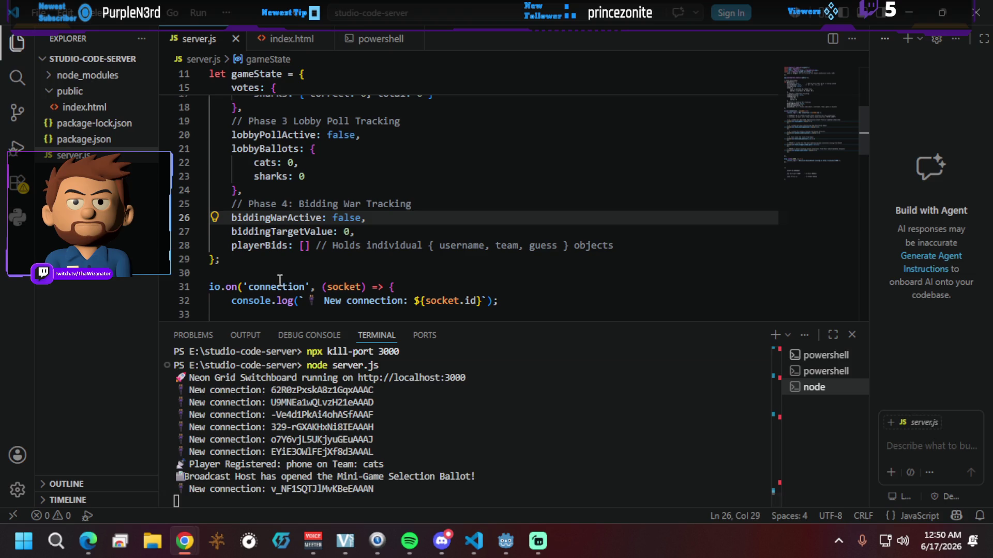
Step: Fold the inner socket handlers with Ctrl+K Ctrl+2 to overview the connection callback
click(262, 272)
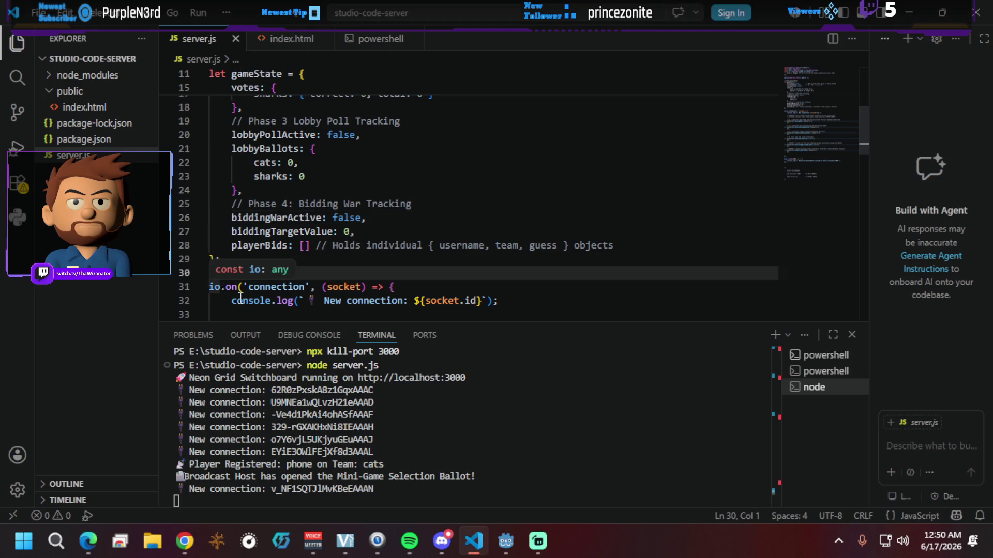
click(450, 287)
scroll(427, 288, down, 5)
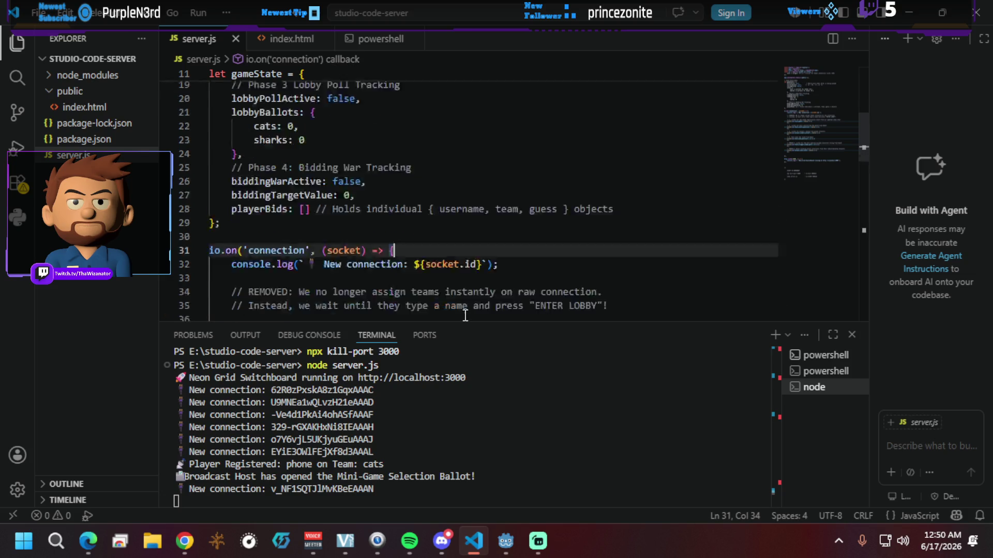
scroll(427, 288, down, 5)
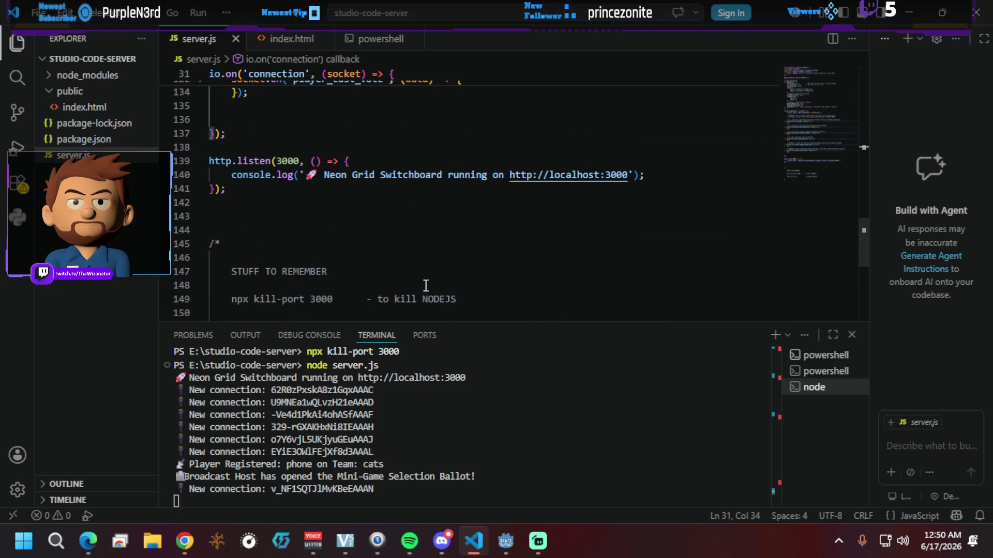
key(ctrl+k)
key(ctrl+2)
scroll(426, 286, up, 5)
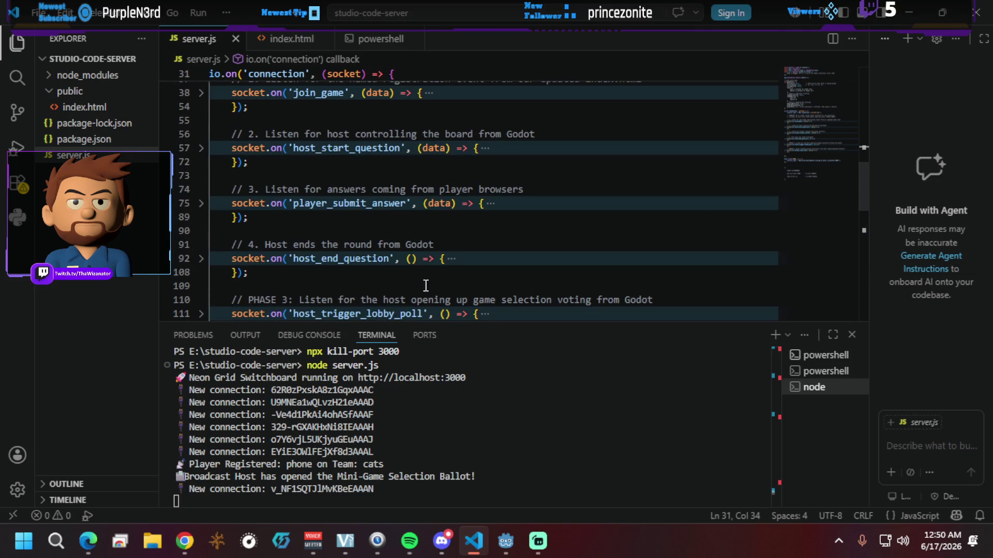
scroll(425, 286, up, 2)
scroll(425, 286, down, 7)
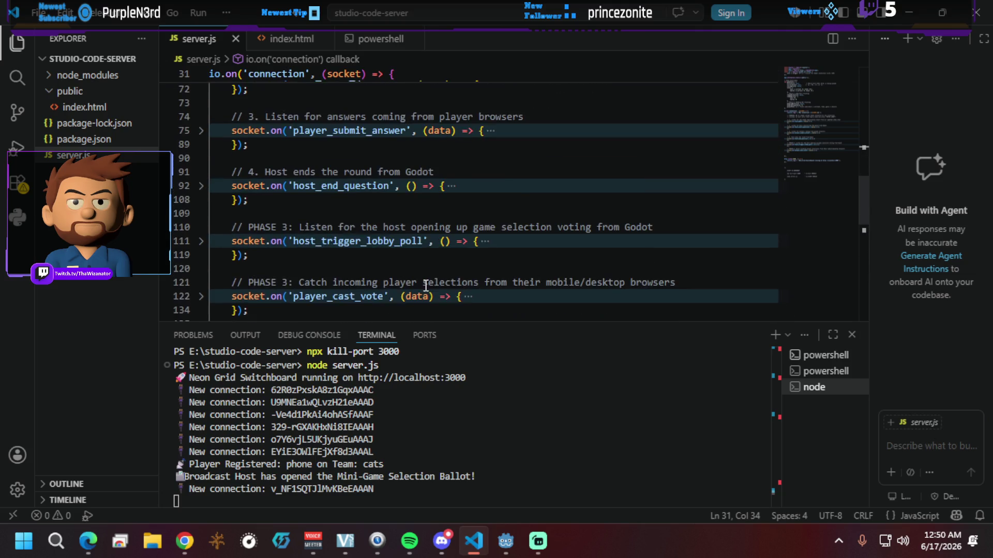
Step: Open an indented blank line before the connection block ends and paste the Phase 4 bidding handlers
click(251, 192)
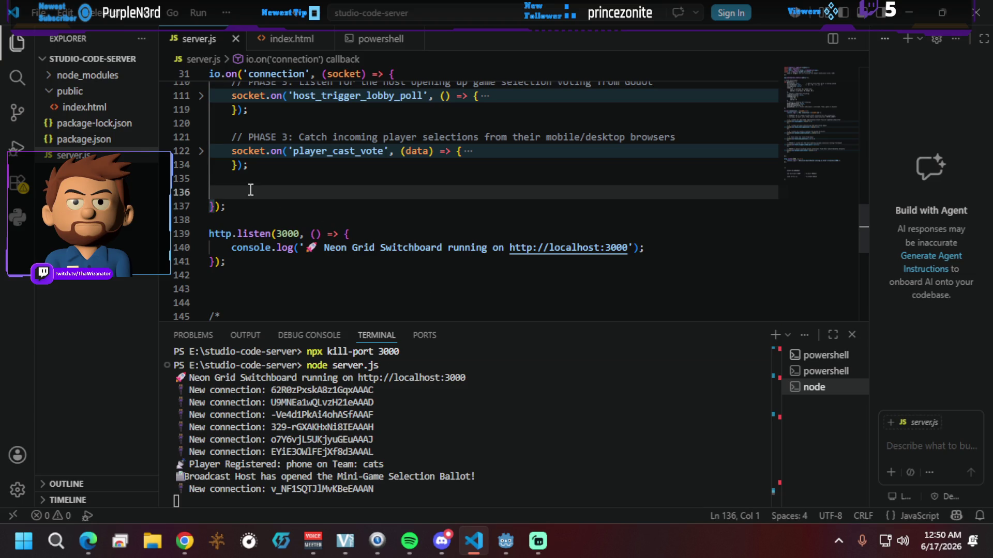
key(Return)
key(Return)
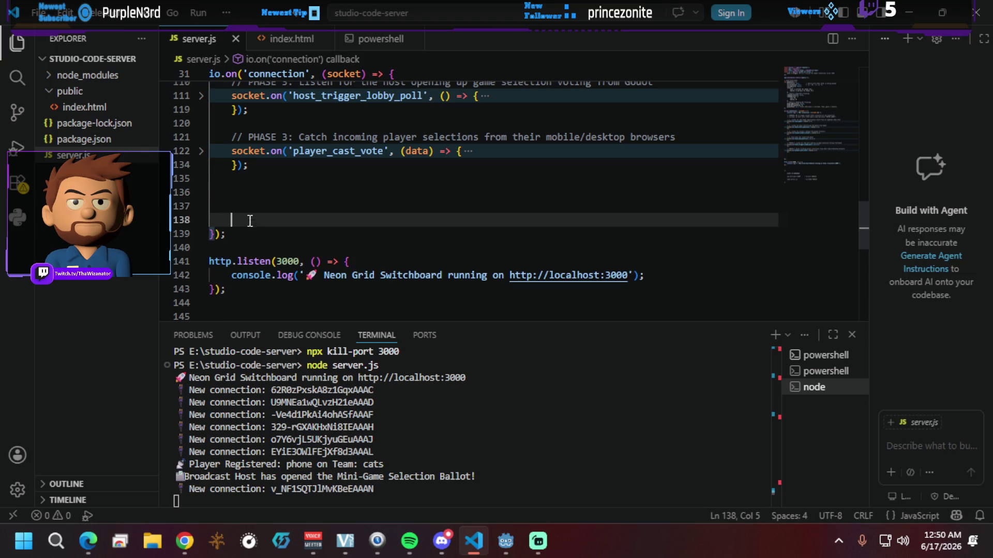
click(242, 195)
key(Tab)
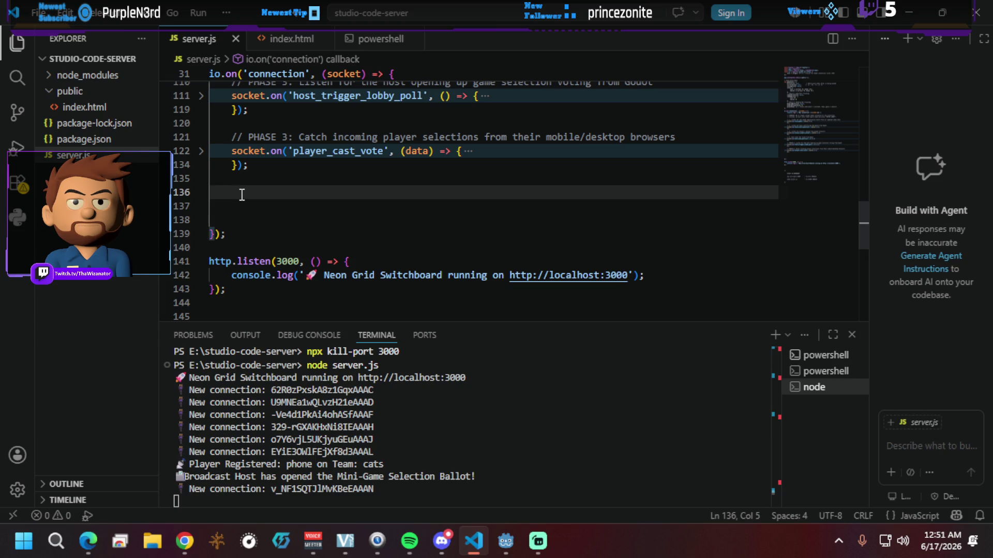
key(ctrl+v)
Step: Scroll through server.js to review the pasted host_launch_bidding and player_submit_bid handlers
scroll(275, 256, up, 5)
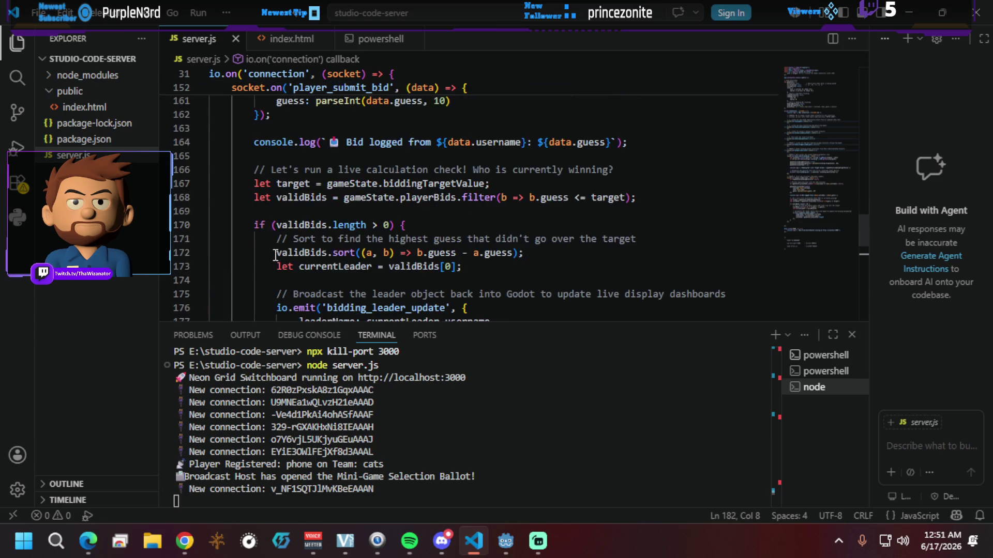
scroll(275, 256, up, 20)
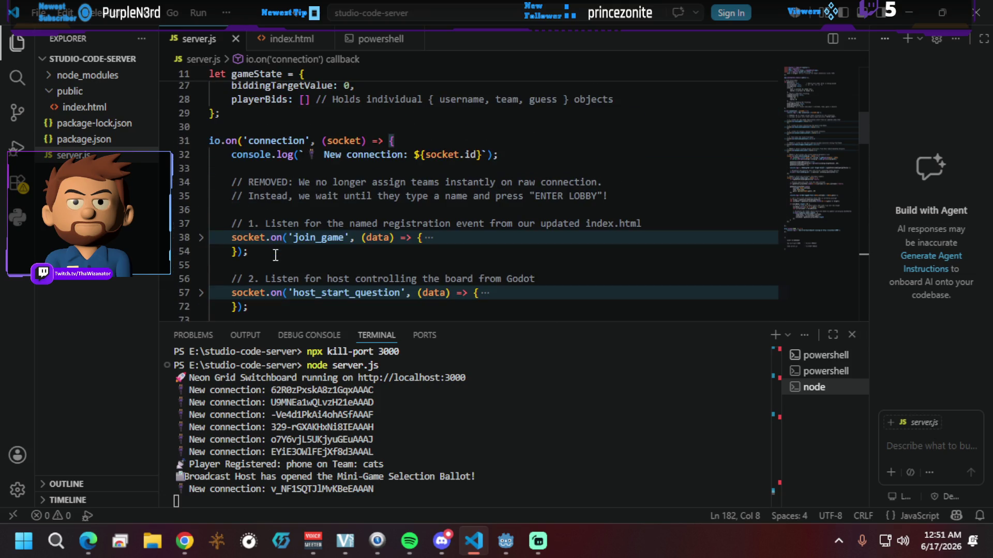
scroll(275, 256, down, 10)
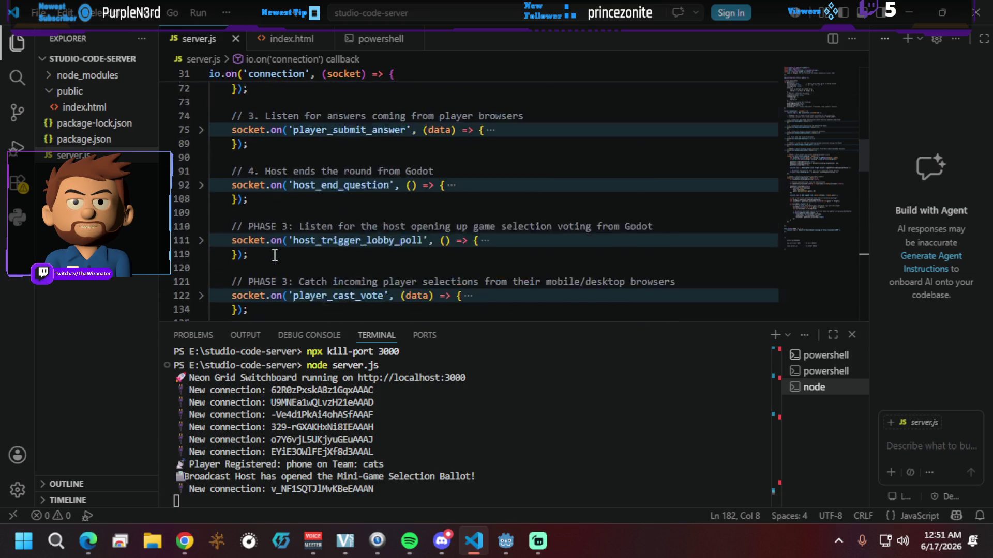
scroll(275, 256, up, 1)
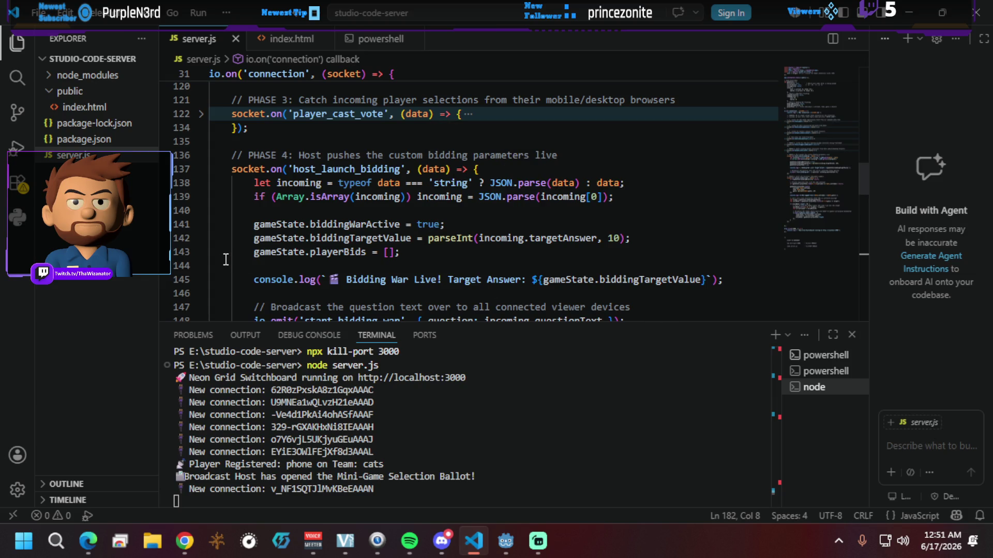
scroll(226, 260, down, 1)
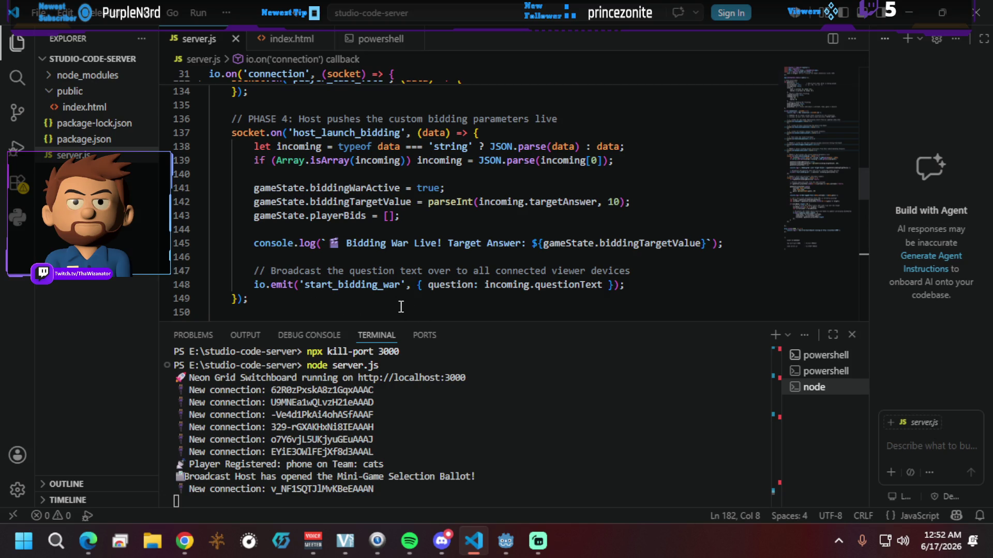
scroll(494, 282, down, 3)
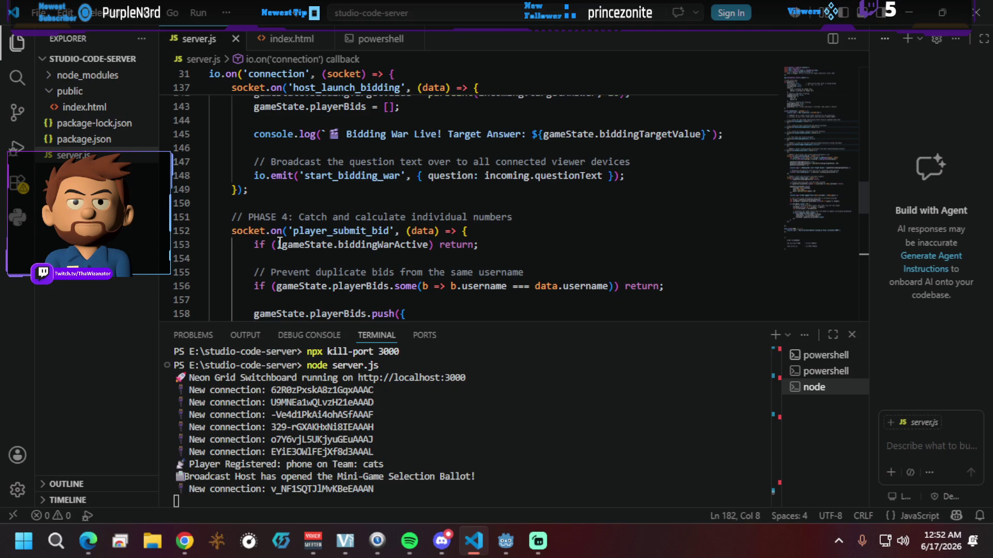
Step: Review the player_submit_bid leader calculation code, then focus the STUFF TO REMEMBER notes comment
mouse_move(400, 243)
scroll(630, 264, down, 1)
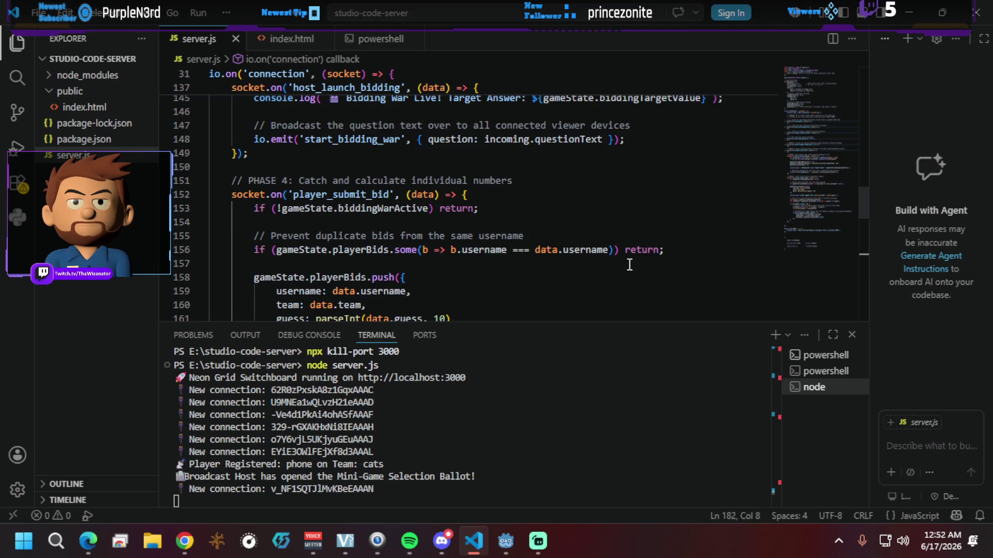
scroll(629, 265, down, 1)
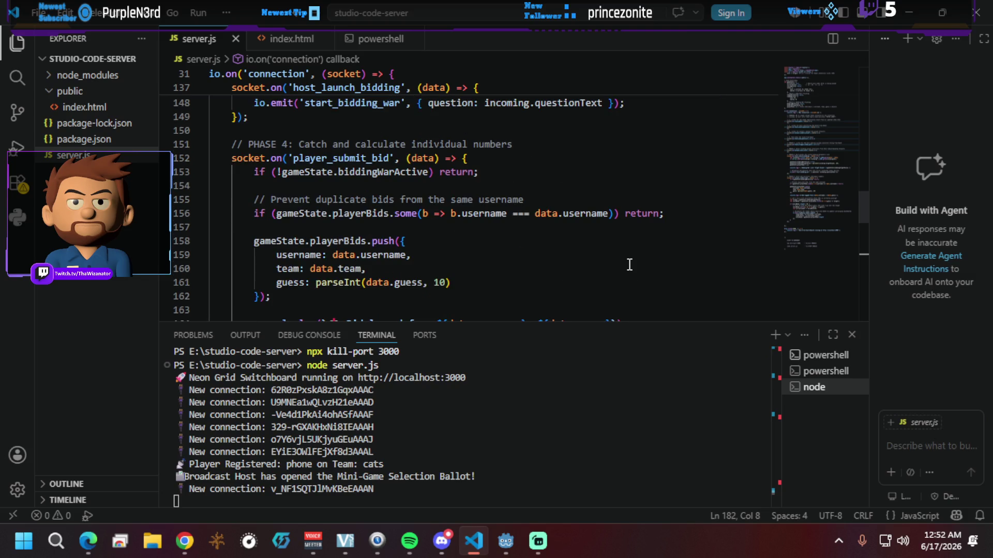
scroll(629, 265, down, 1)
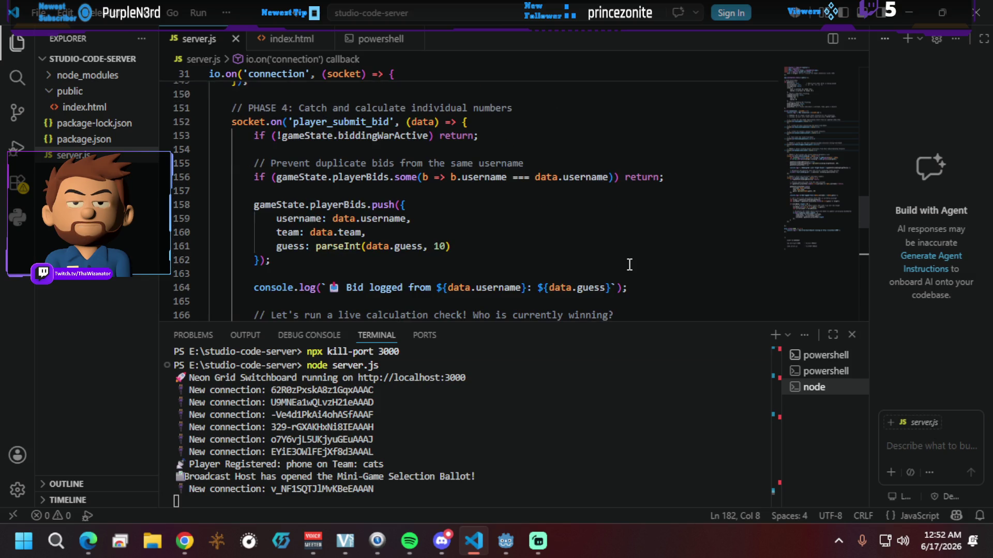
scroll(629, 265, down, 2)
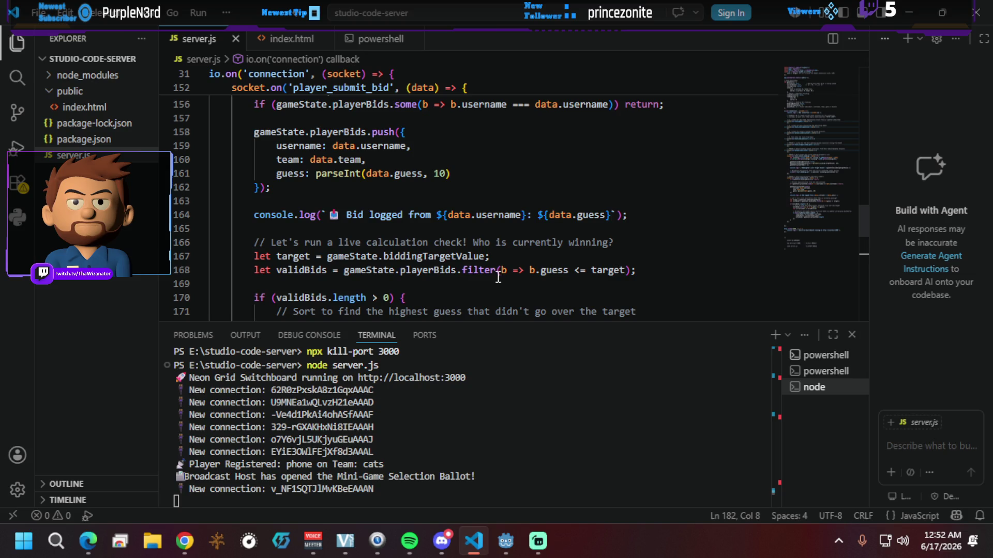
scroll(497, 276, down, 1)
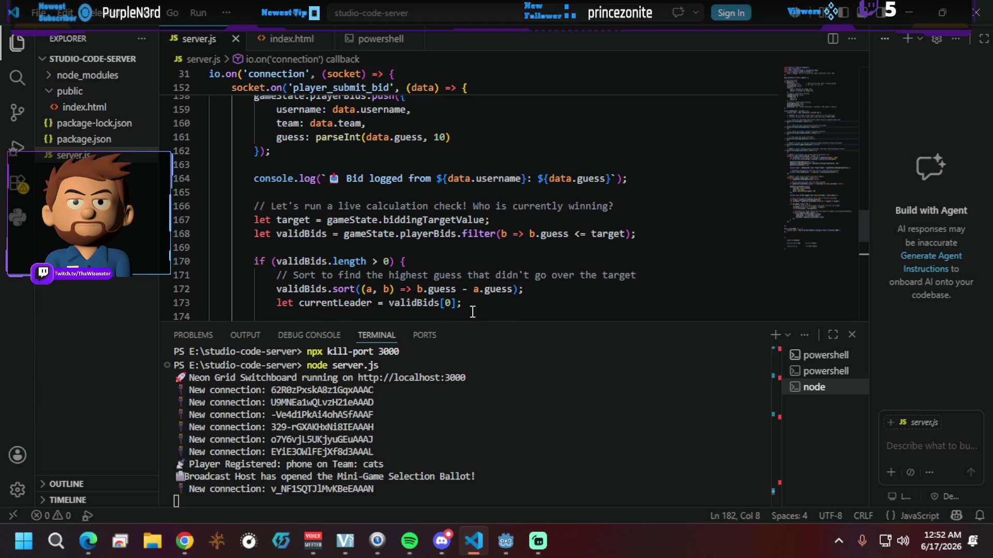
scroll(559, 312, down, 2)
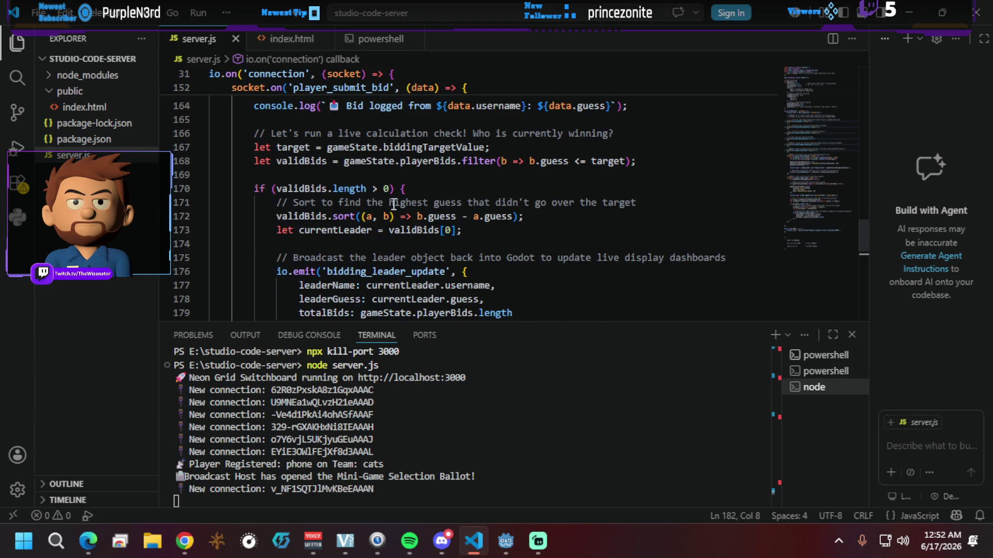
scroll(406, 252, down, 1)
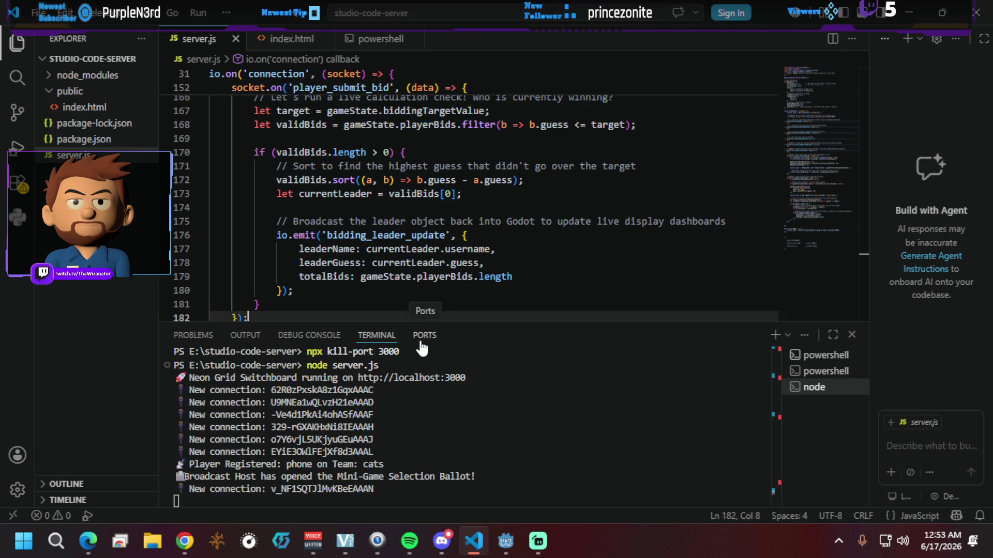
scroll(636, 267, down, 3)
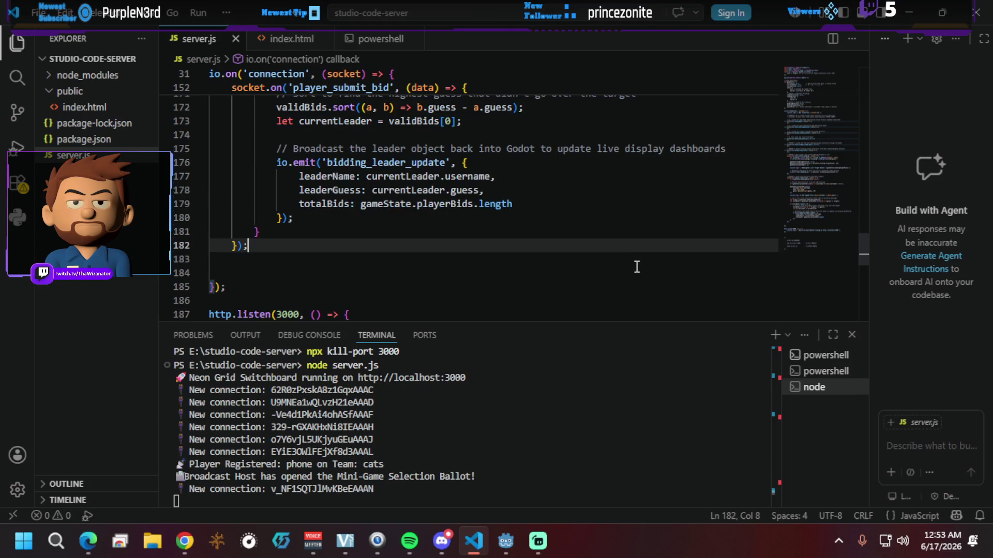
scroll(636, 267, down, 3)
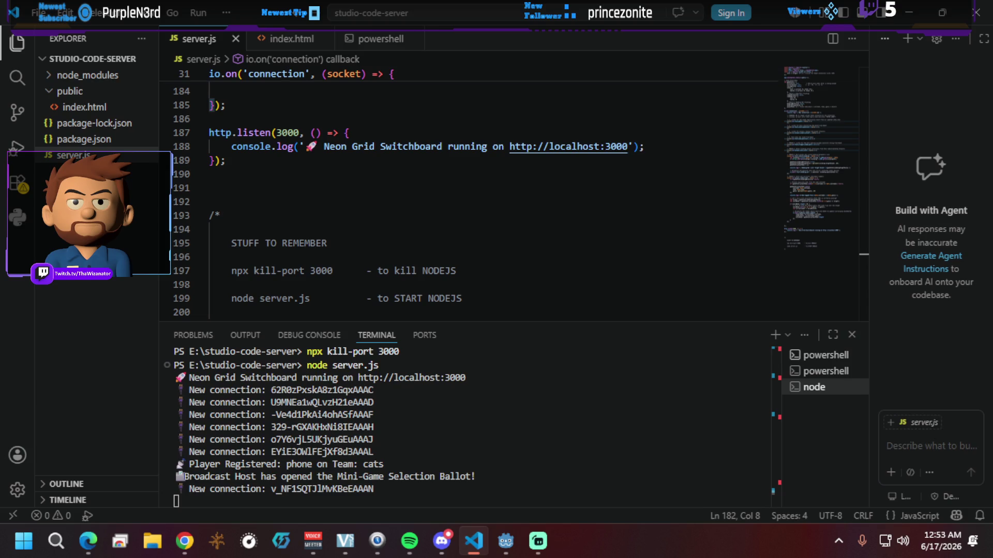
click(334, 219)
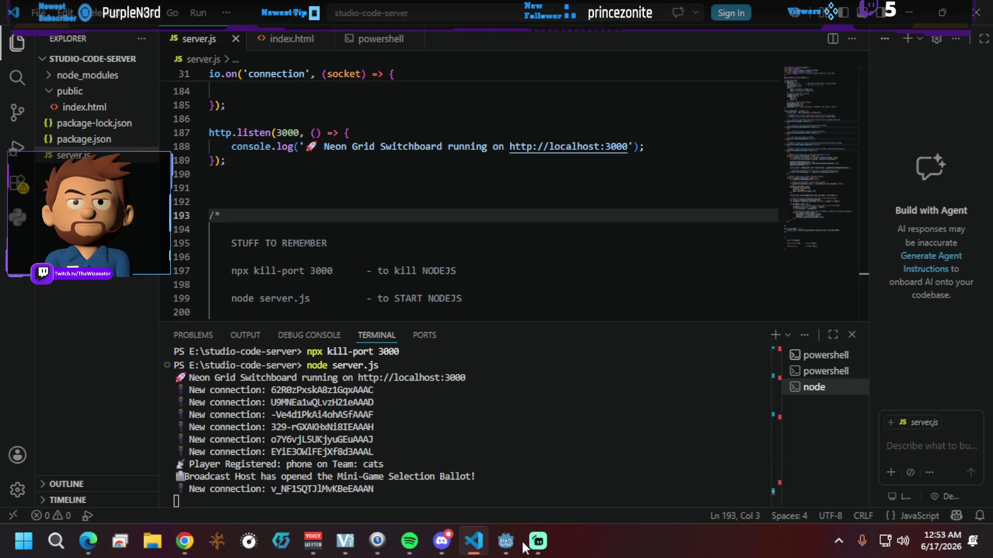
Step: Bring Godot's script editor with main_studio.gd to the front
mouse_move(506, 548)
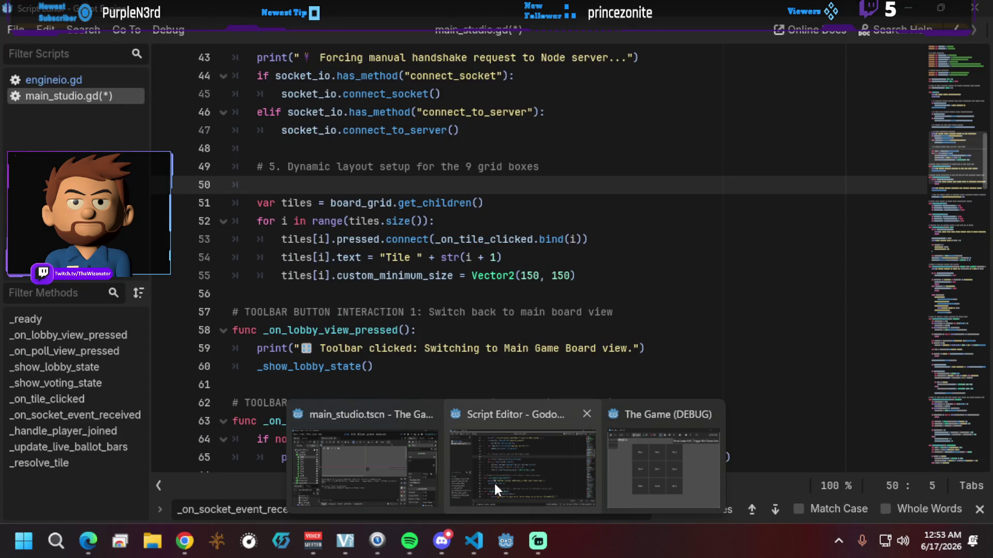
click(494, 483)
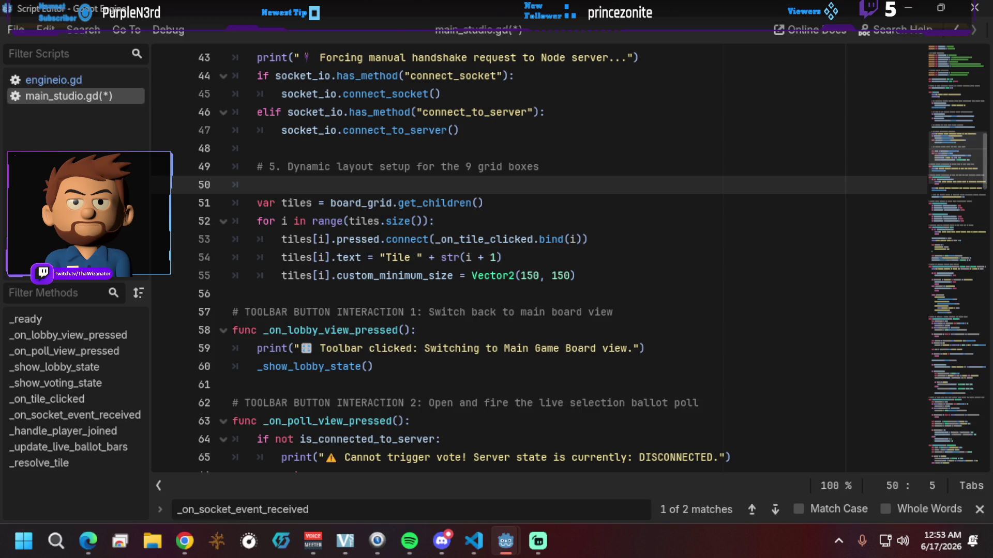
key(alt+Tab)
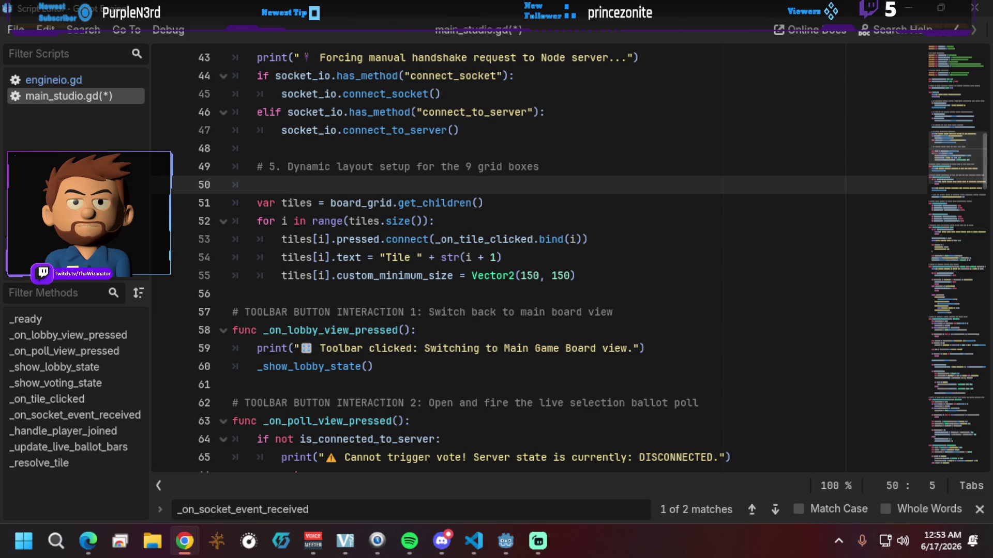
Step: Paste the Phase 4 UI References bidding panel variables after line 16's toolbar button references
scroll(281, 348, up, 14)
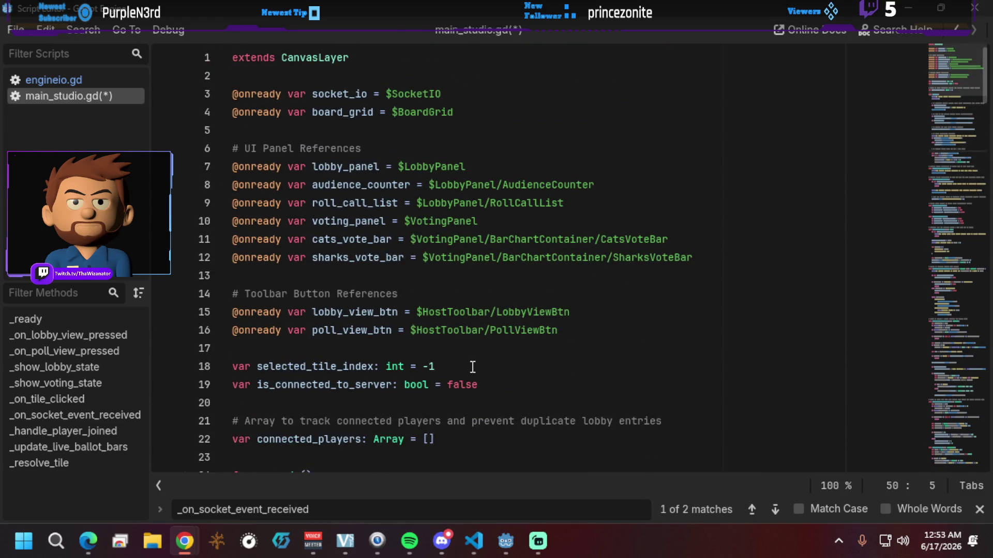
click(561, 333)
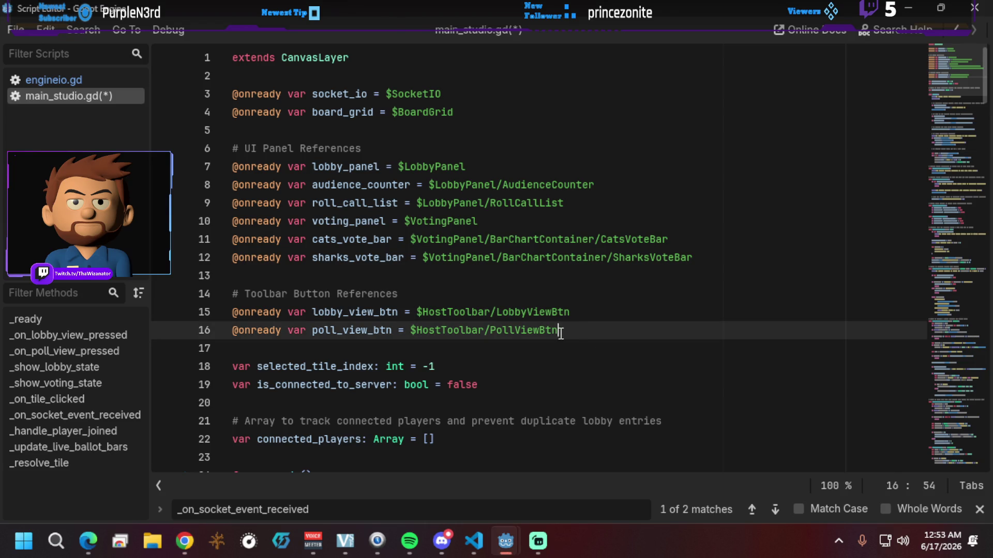
key(Return)
key(Return)
text(# Phase 4 UI References @onready var bidding_panel = $BiddingPanel @onready var question_input = $BiddingPanel/QuestionInput @onready var answer_input = $BiddingPanel/AnswerInput @onready var launch_bid_btn = $BiddingPanel/LaunchBidBtn @onready var winner_announcement = $BiddingPanel/WinnerAnnouncement @onready var bidding_view_btn = $HostToolbar/BiddingViewBtn)
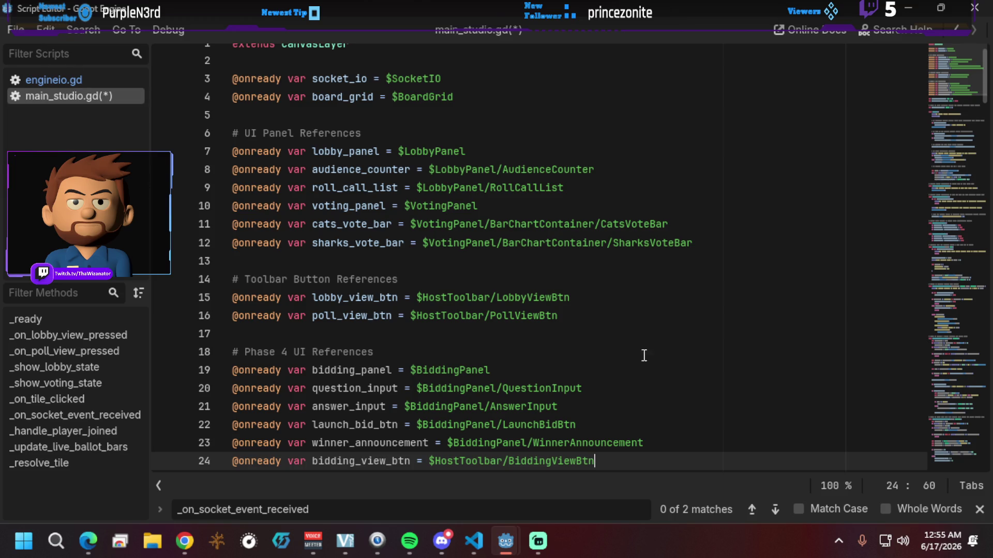
Step: Check the Phase 4 references, including line 24's node path, then un-maximize the Script Editor window
scroll(544, 352, down, 1)
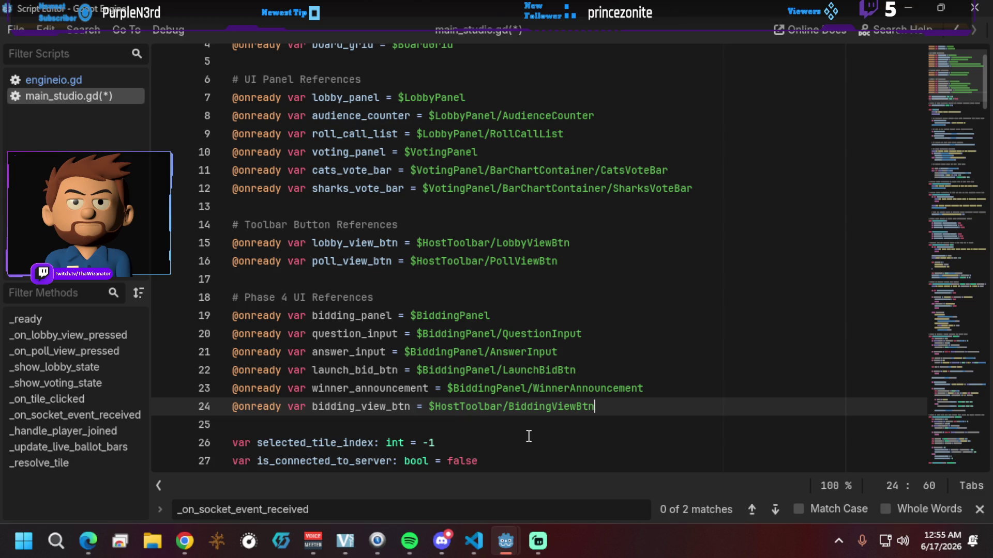
click(471, 406)
scroll(525, 420, up, 2)
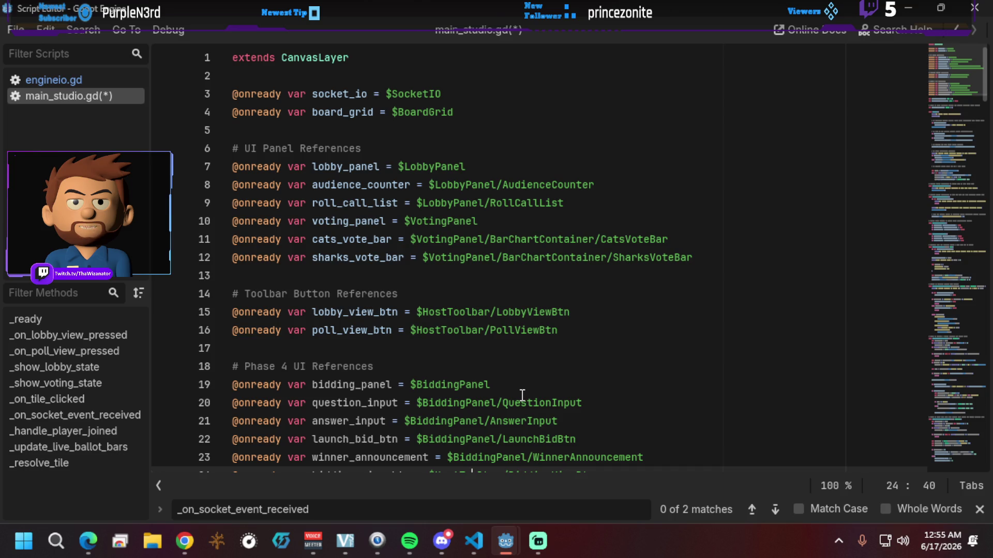
scroll(522, 395, down, 3)
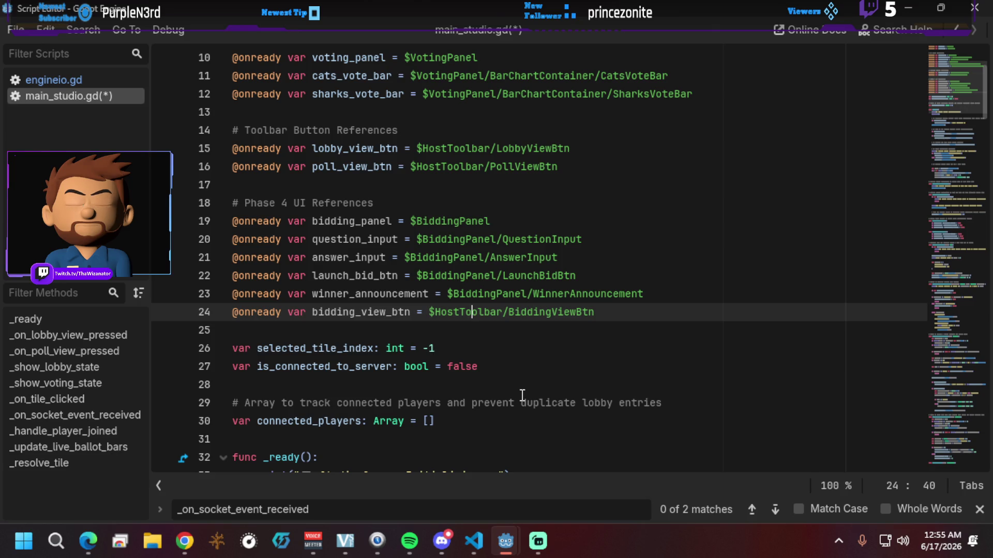
mouse_move(368, 7)
mouse_down()
mouse_move(492, 146)
mouse_move(548, 166)
mouse_move(518, 152)
mouse_up()
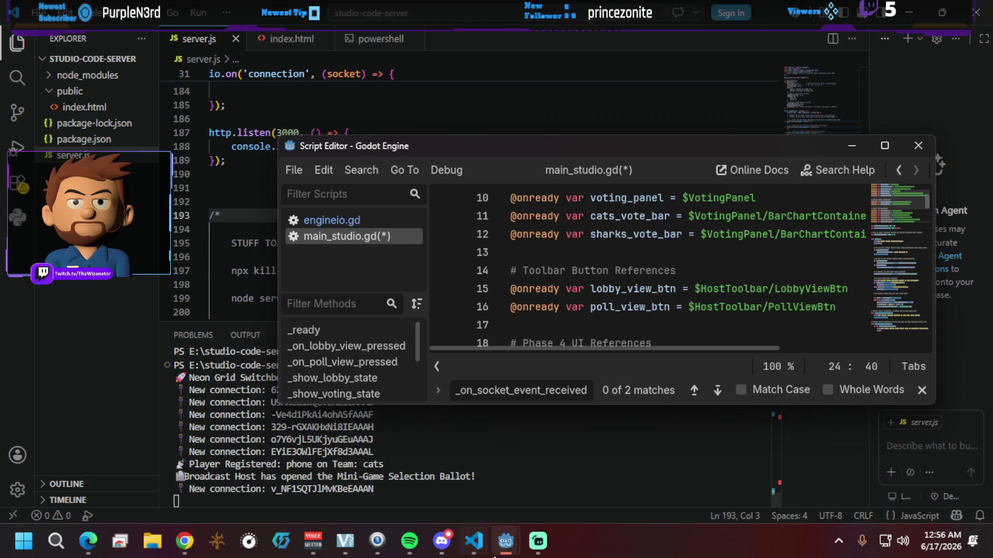
mouse_move(507, 550)
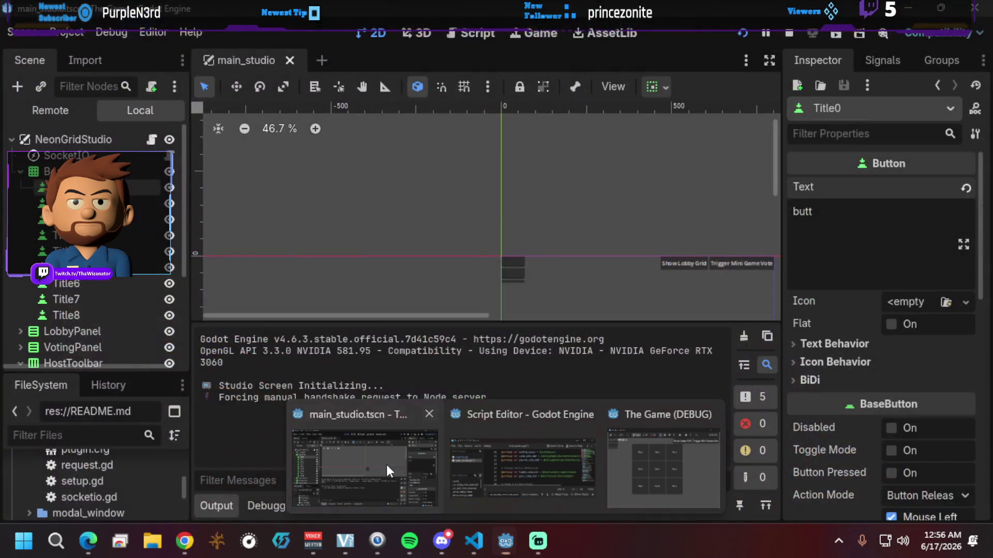
click(386, 464)
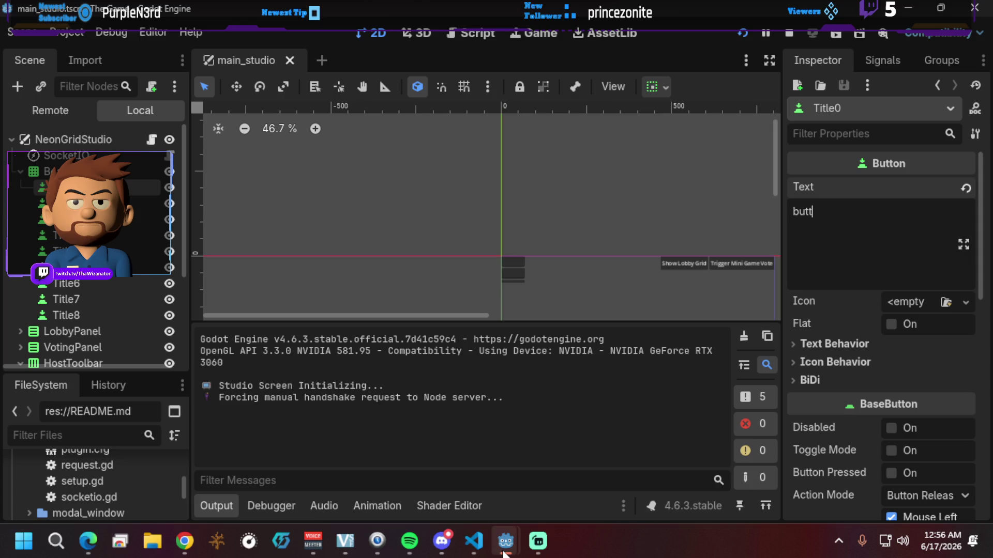
mouse_move(505, 541)
click(546, 479)
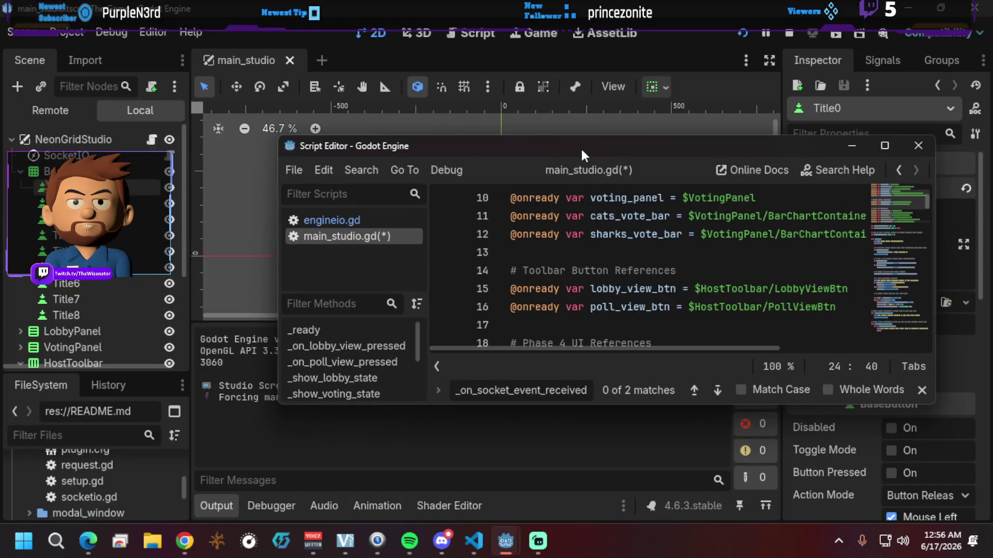
drag(581, 146, 992, 177)
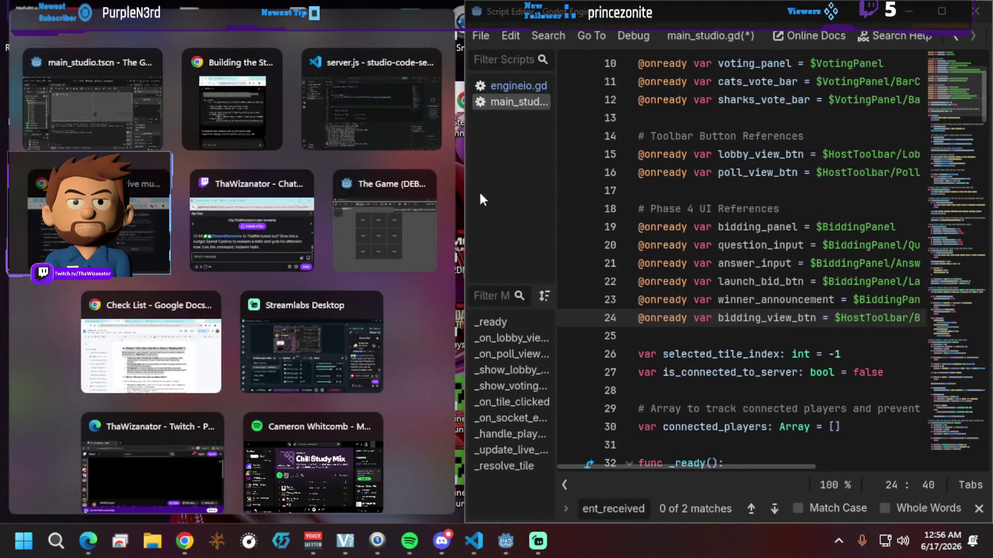
mouse_move(461, 195)
mouse_down()
mouse_move(389, 191)
mouse_move(333, 197)
mouse_move(334, 205)
mouse_up()
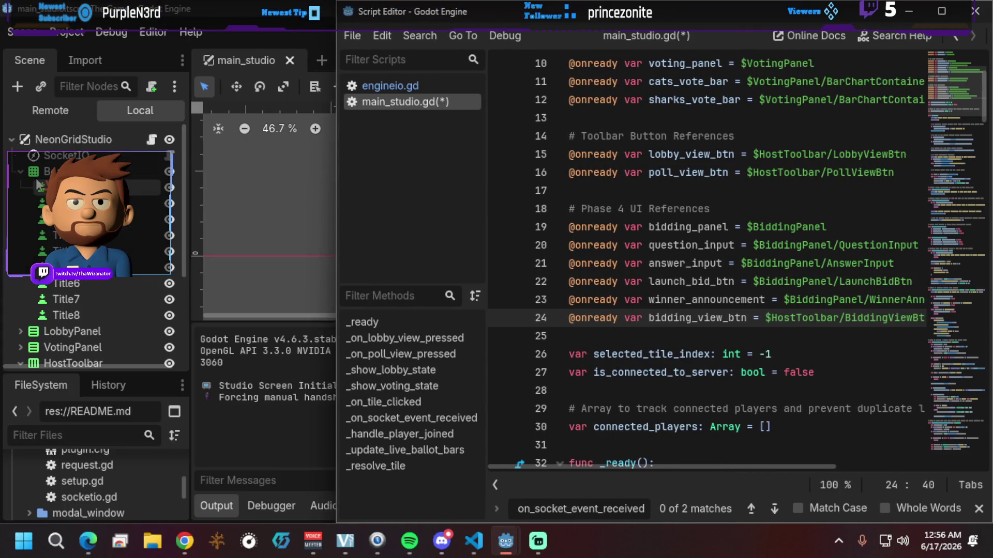
double_click(798, 319)
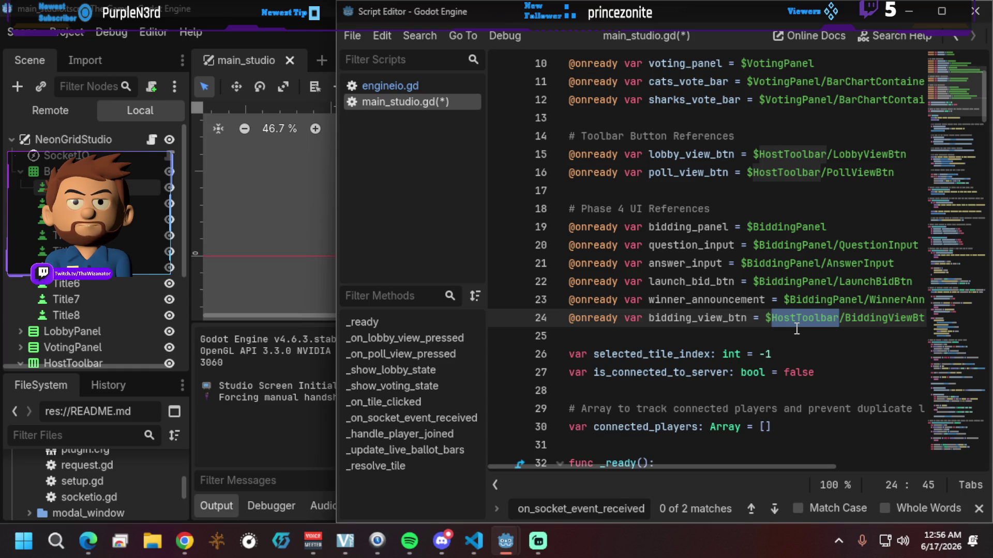
Step: Return to the start of line 24's bidding_view_btn declaration, undoing stray typed characters
key(Home)
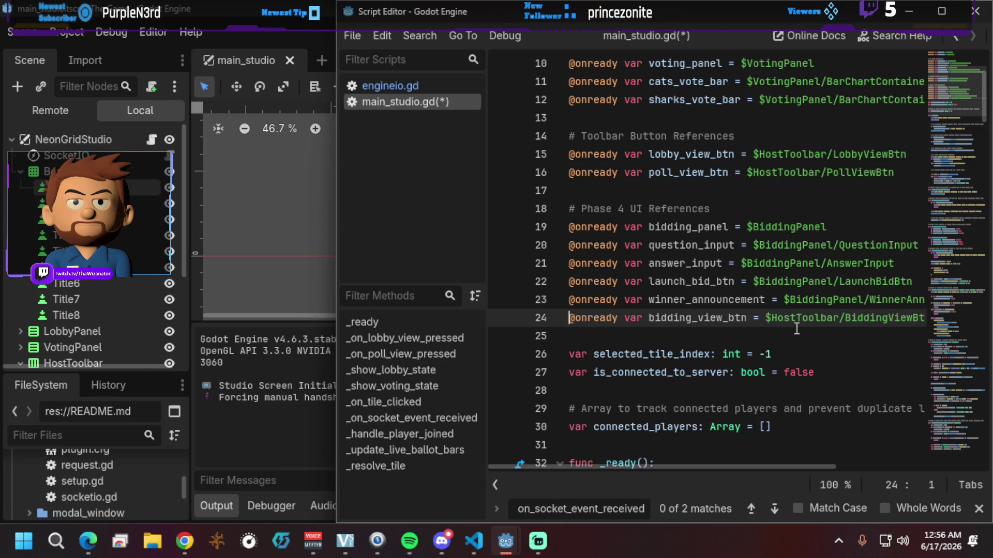
text(D)
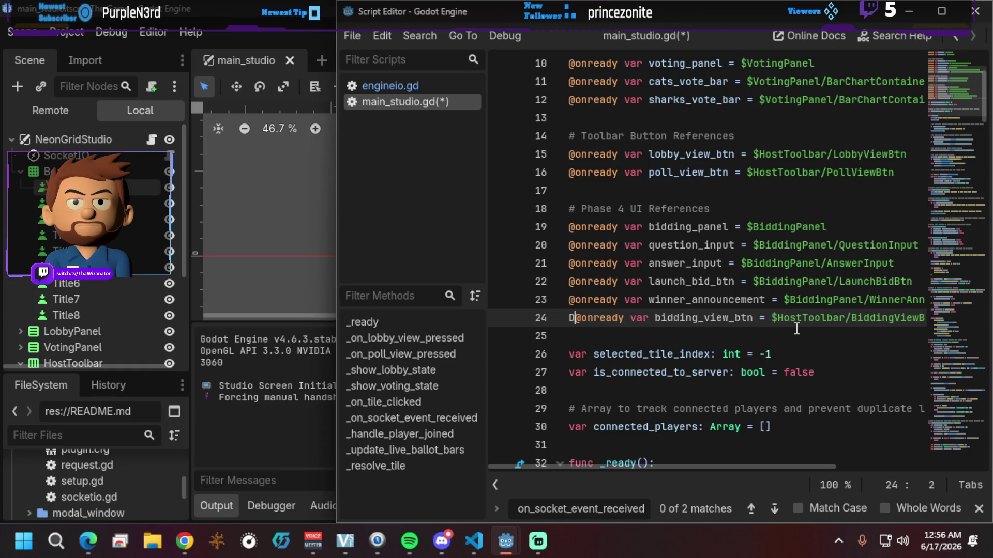
key(BackSpace)
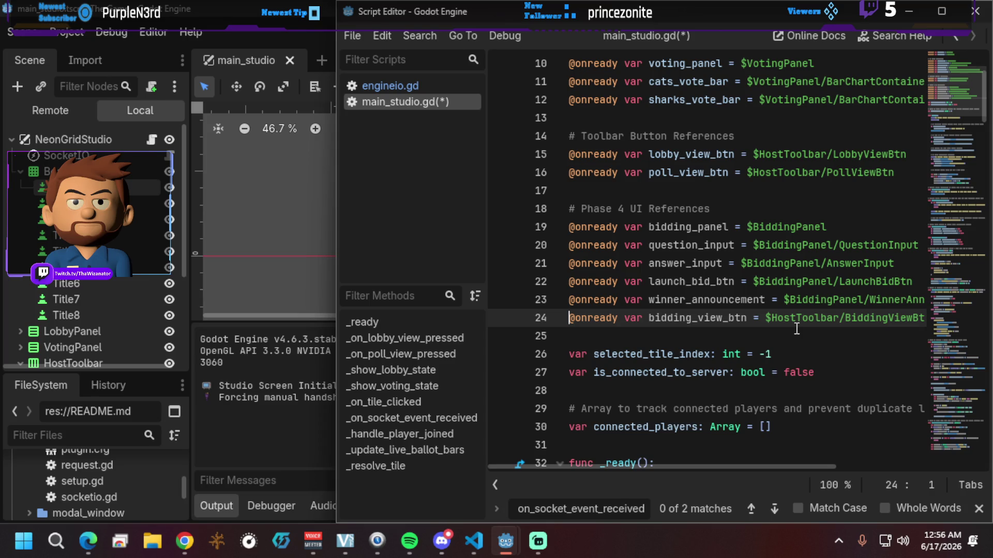
key(F5)
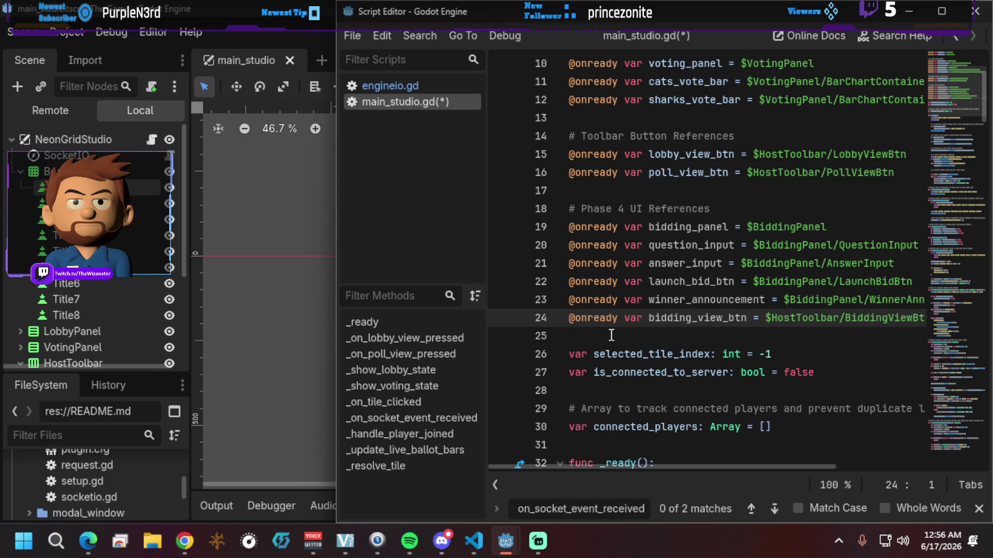
key(shift+End)
text(C)
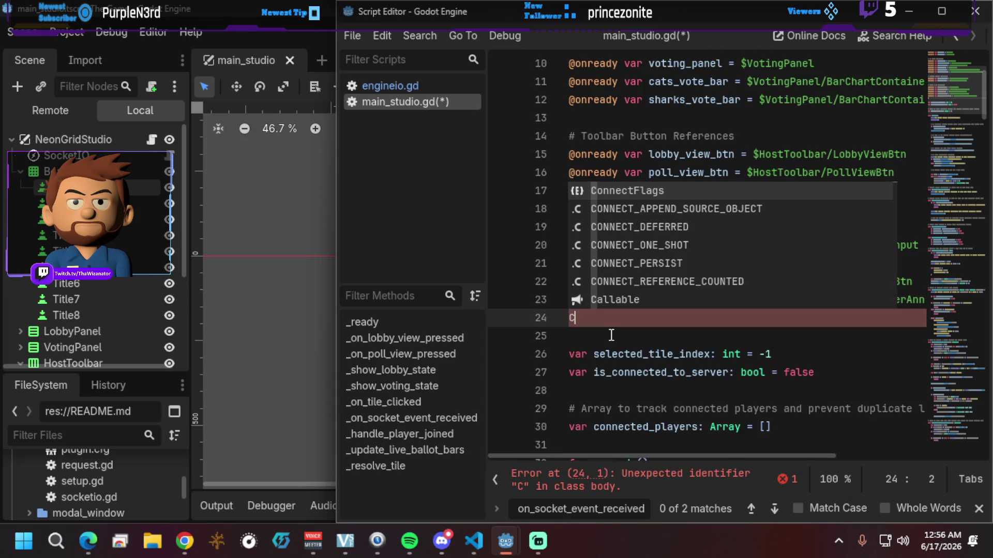
key(ctrl+z)
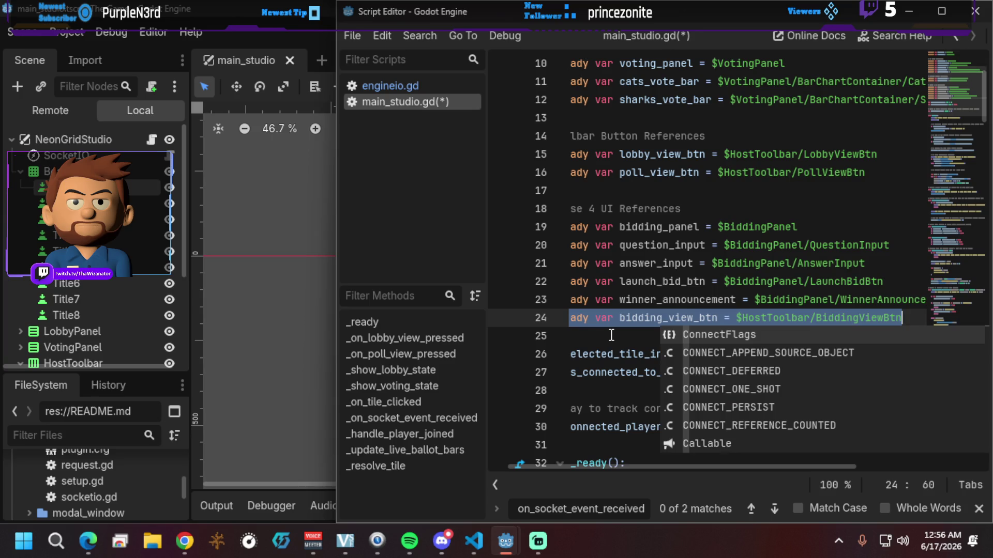
key(Right)
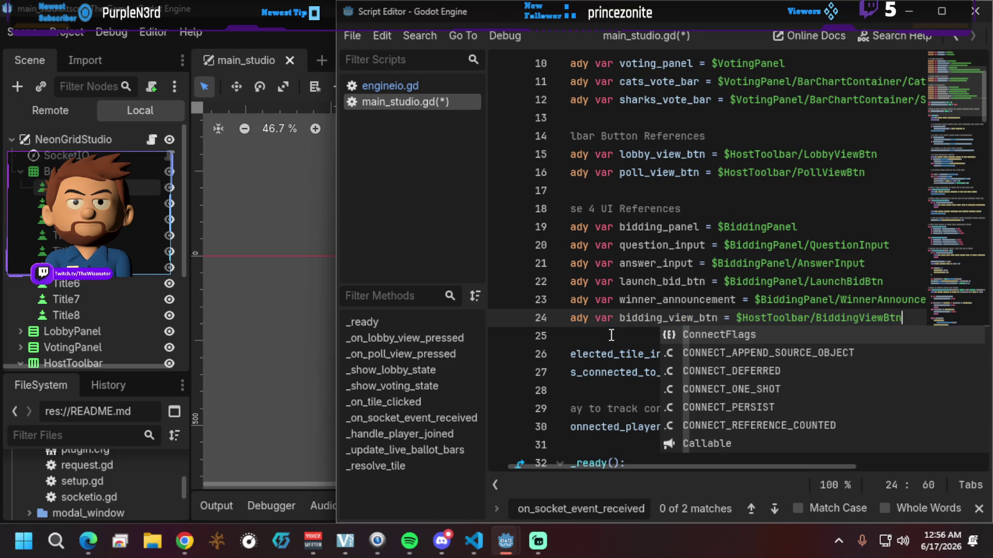
key(Home)
Step: Comment out line 24 with # and paste an active bidding_view_btn copy on line 25
text(#)
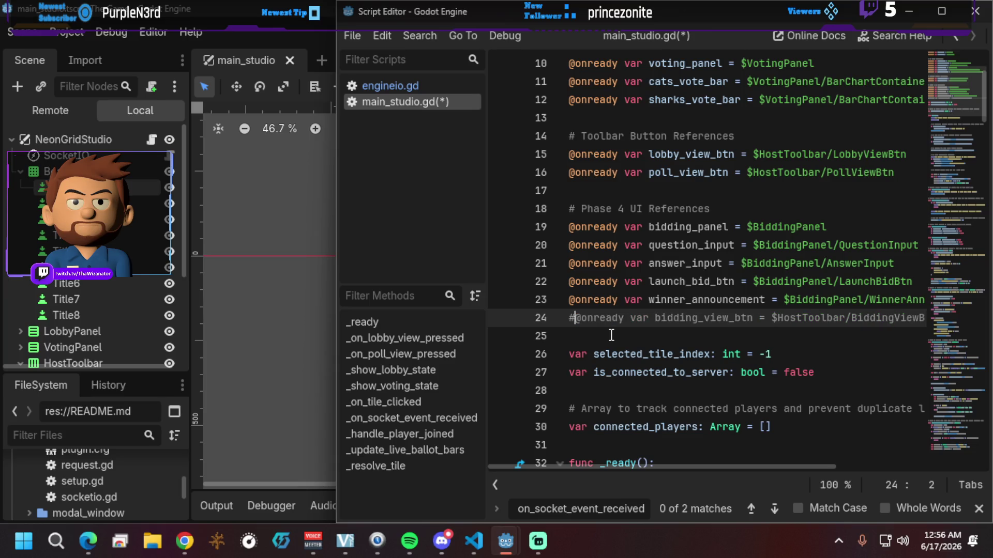
key(End)
key(Return)
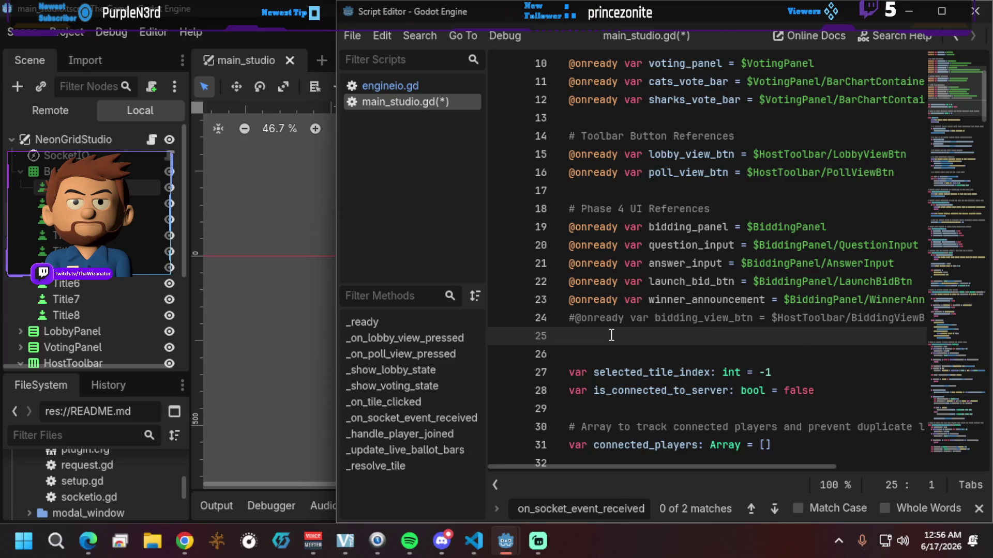
text(@onready var bidding_view_btn = $HostToolbar/BiddingViewBtn)
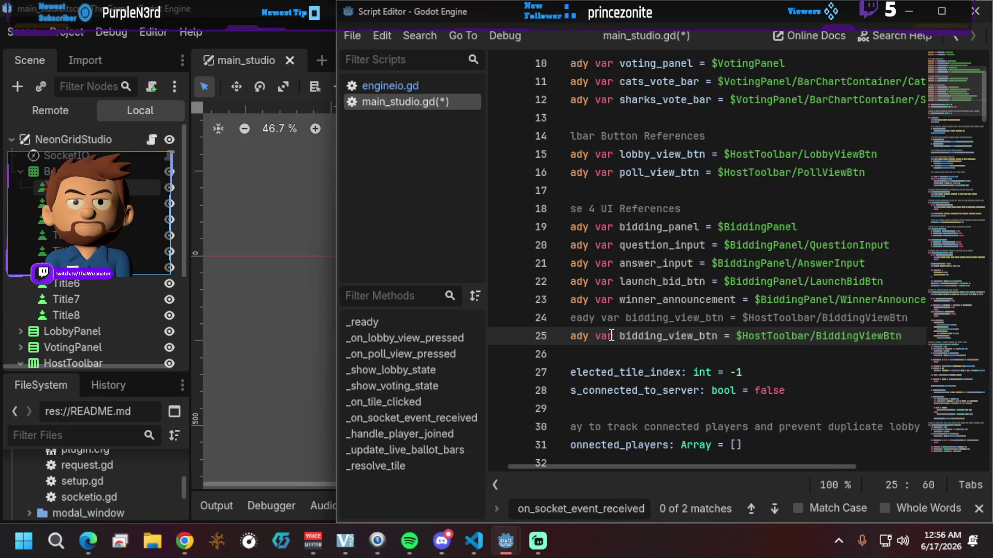
mouse_move(590, 346)
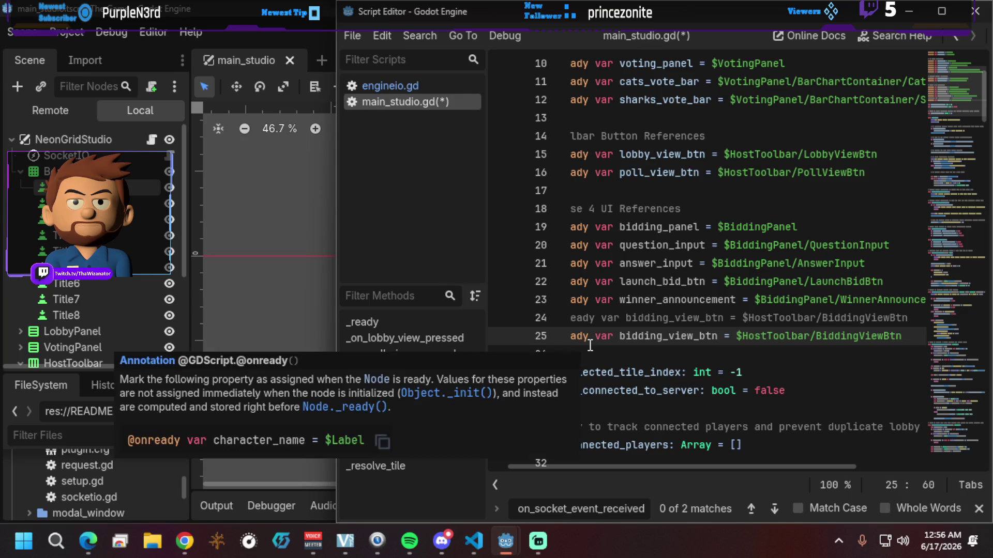
scroll(104, 293, down, 5)
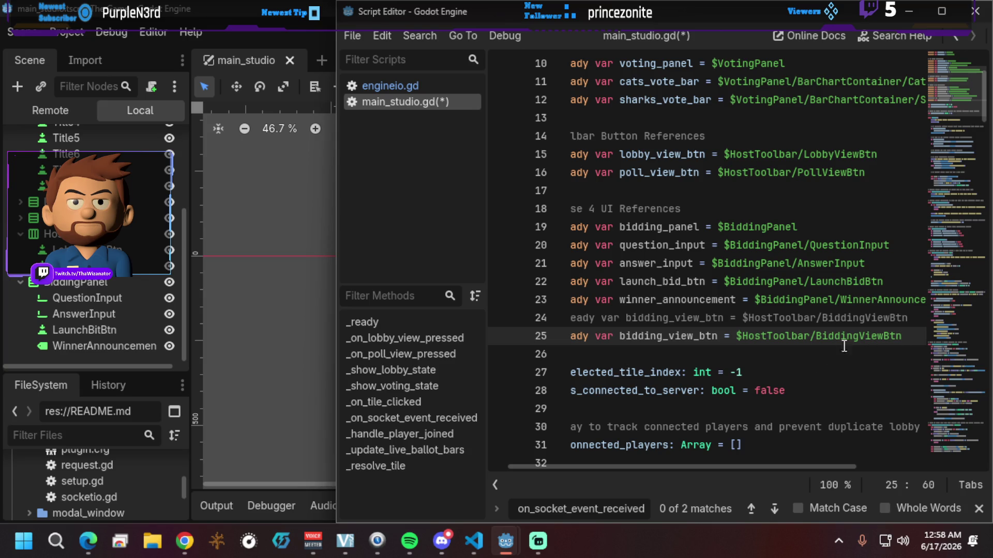
double_click(771, 337)
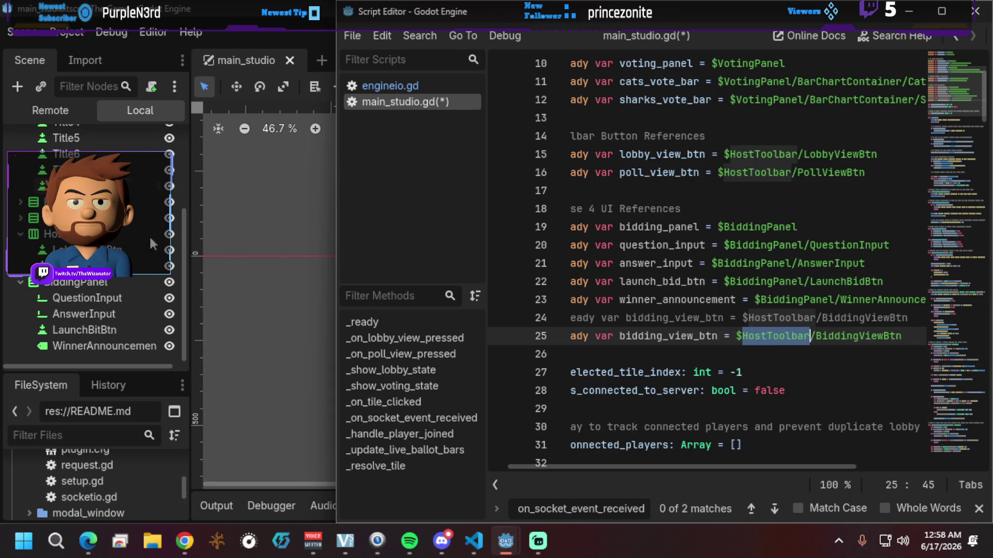
Step: Change line 25's node path to $BoardGrid/Title0, correcting a typo in Title0
scroll(149, 235, up, 5)
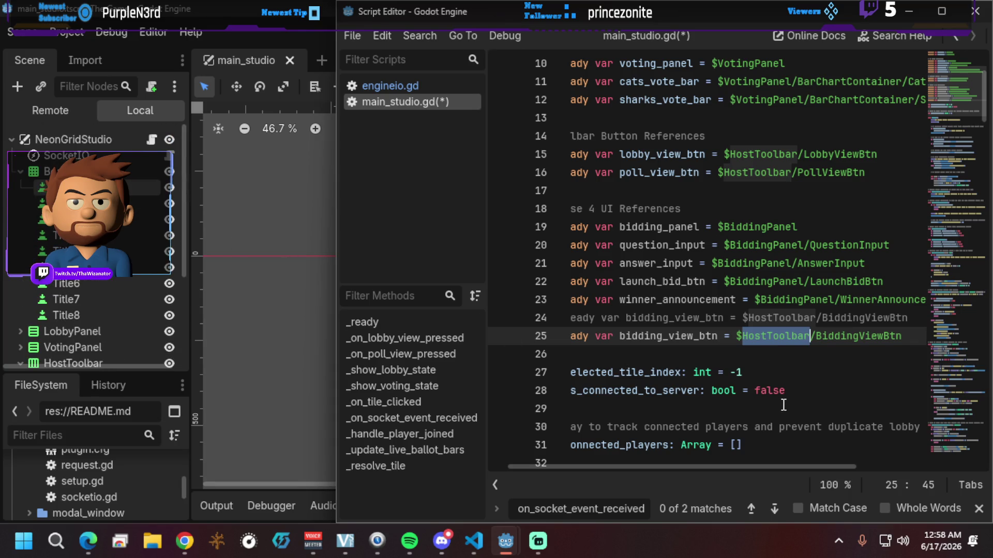
text(B)
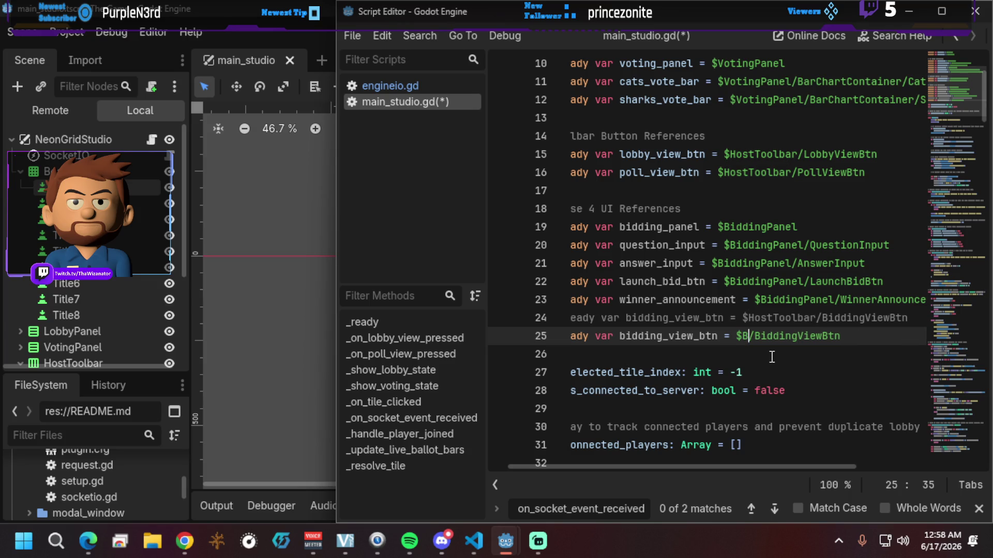
text(o)
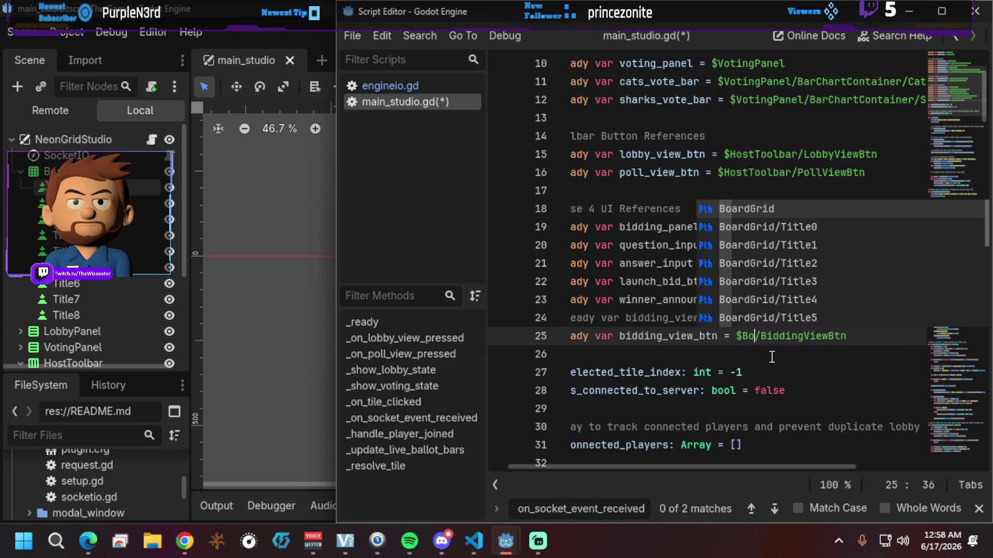
text(ardGri)
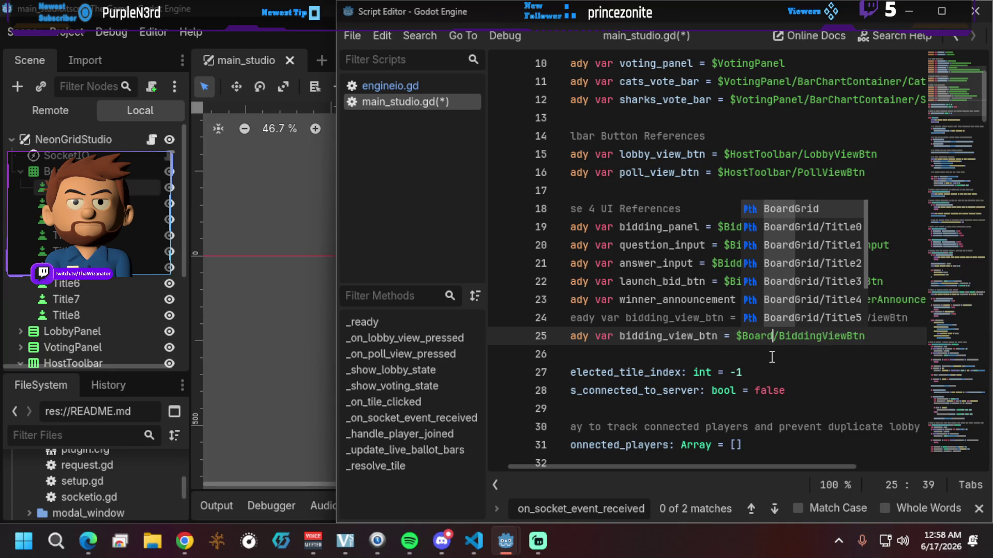
text(d)
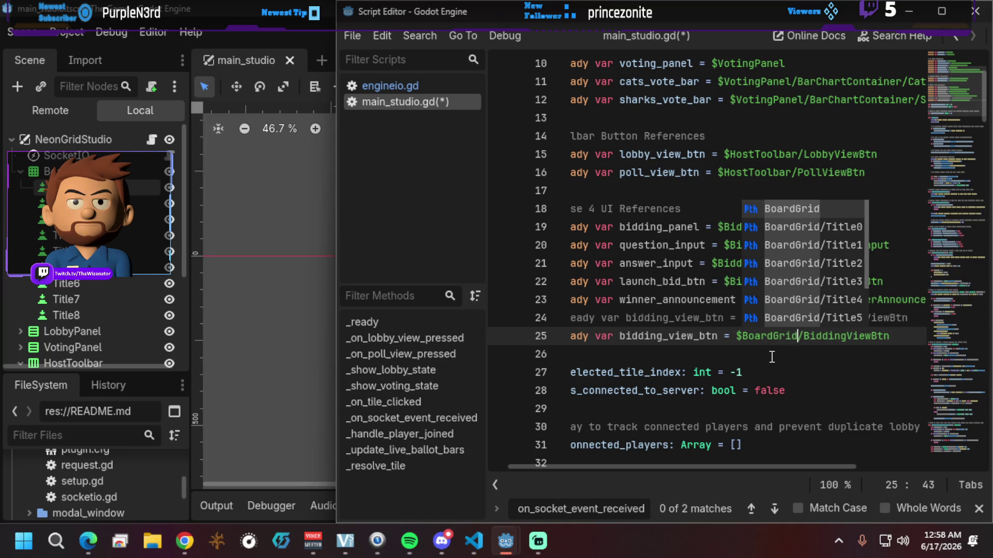
click(828, 337)
double_click(827, 336)
text(Tie)
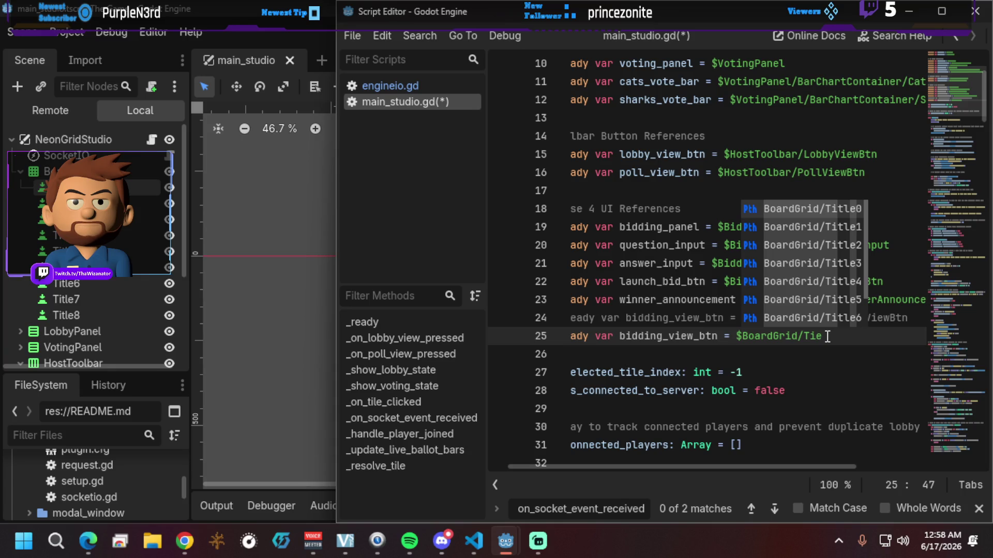
key(BackSpace)
text(tle)
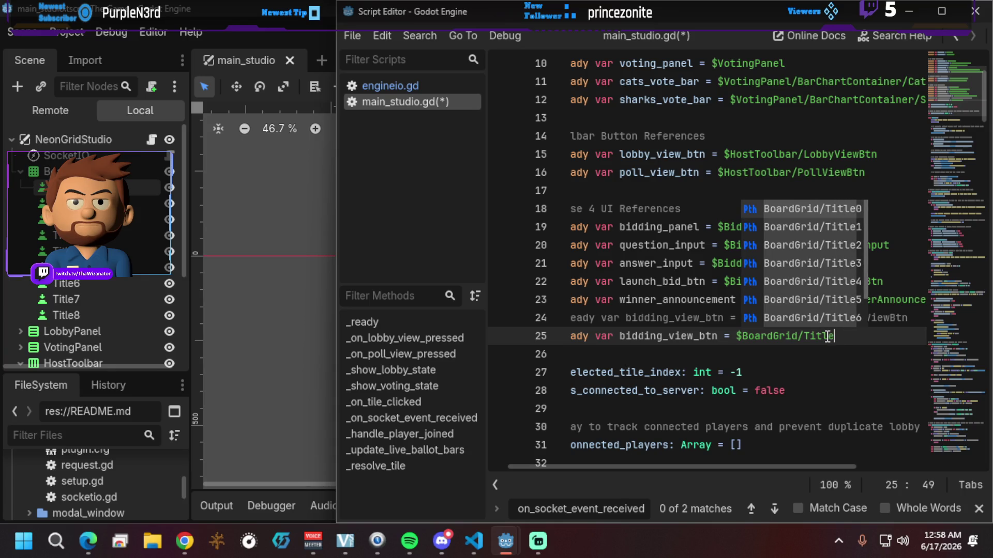
text(0)
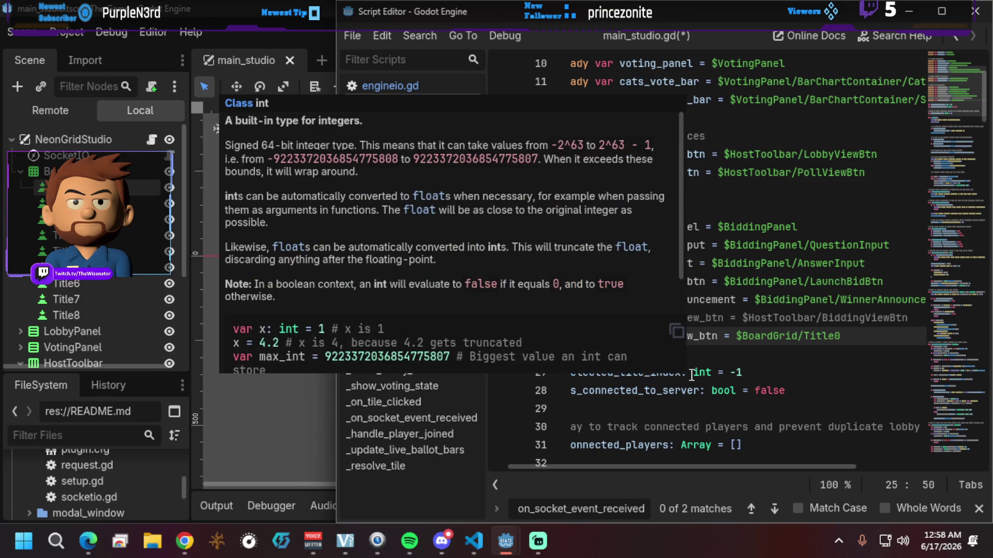
click(759, 299)
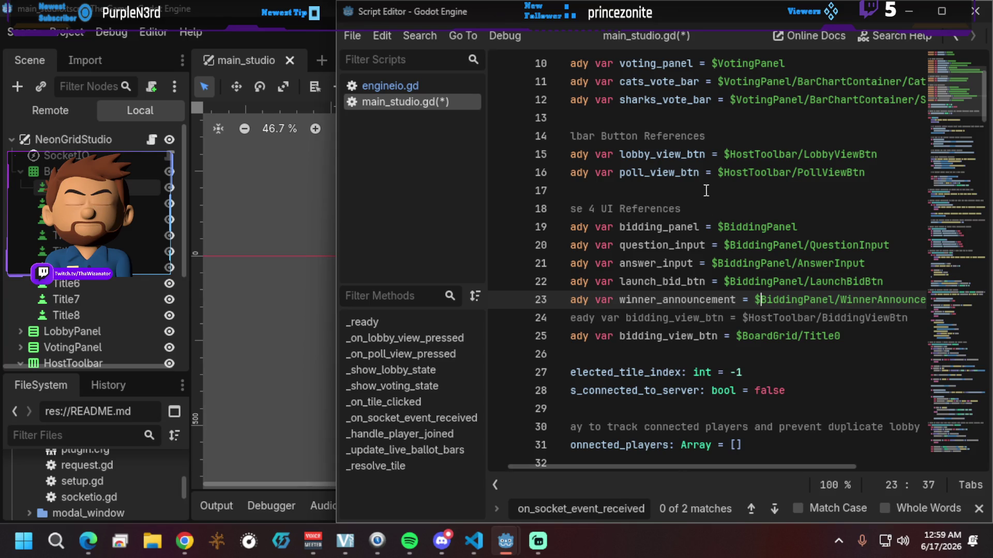
Step: Recheck the poll_view_btn line and select text on line 25 of main_studio.gd
click(669, 172)
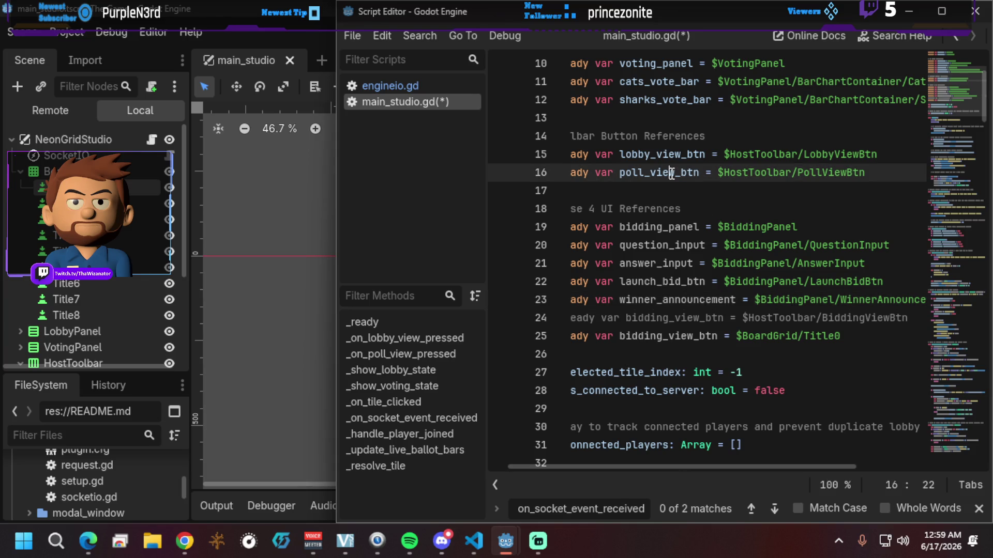
click(664, 336)
drag(667, 467, 648, 466)
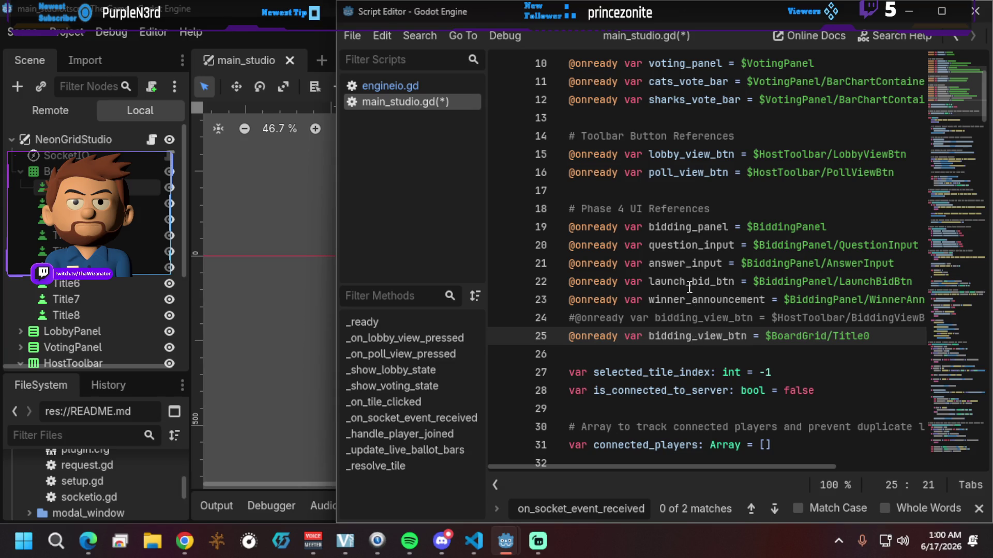
scroll(693, 171, up, 3)
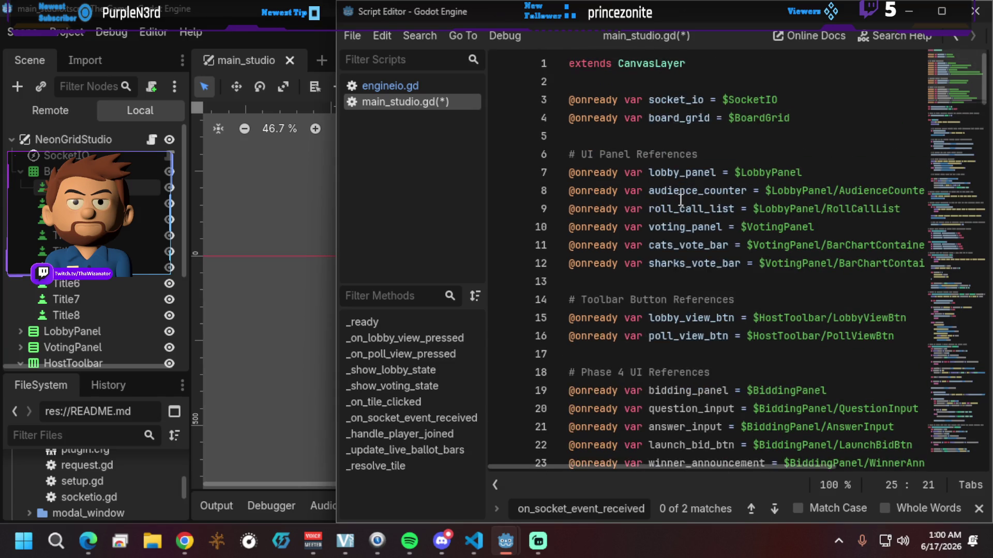
scroll(682, 268, down, 3)
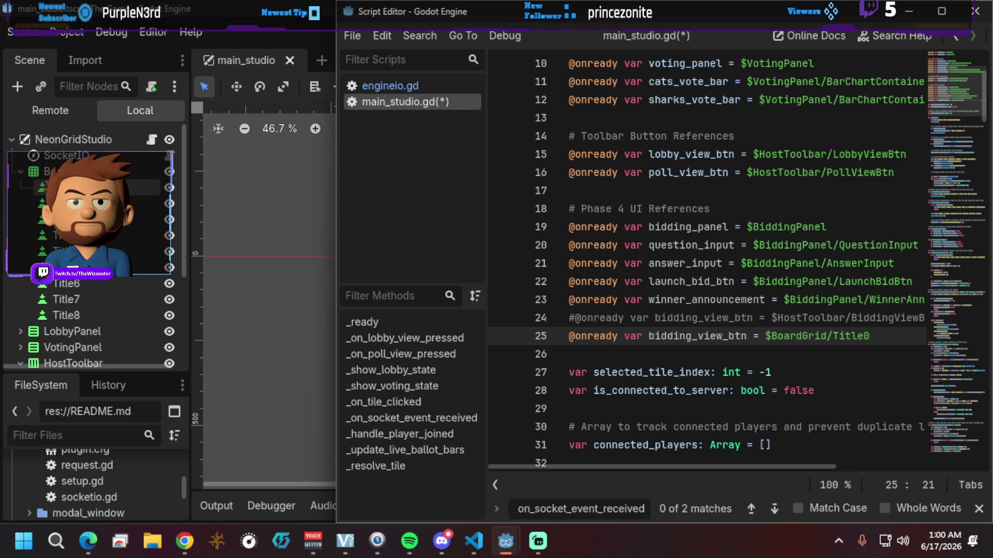
scroll(691, 275, down, 3)
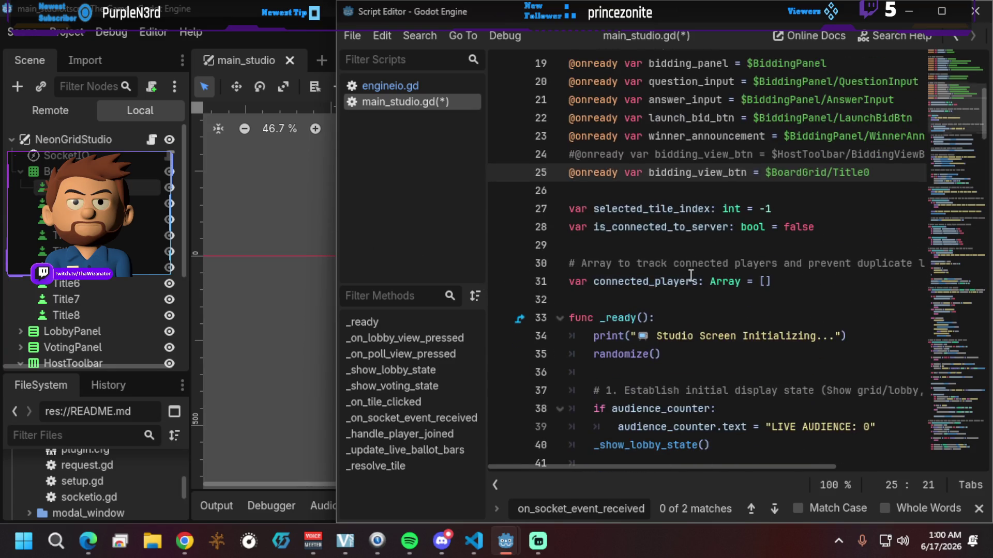
scroll(691, 275, down, 2)
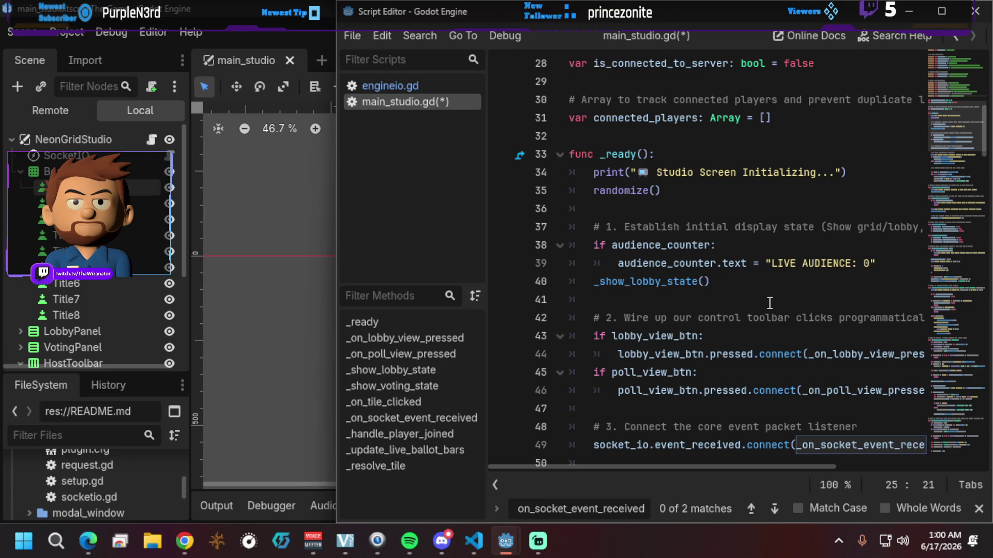
scroll(770, 304, down, 1)
scroll(769, 304, down, 2)
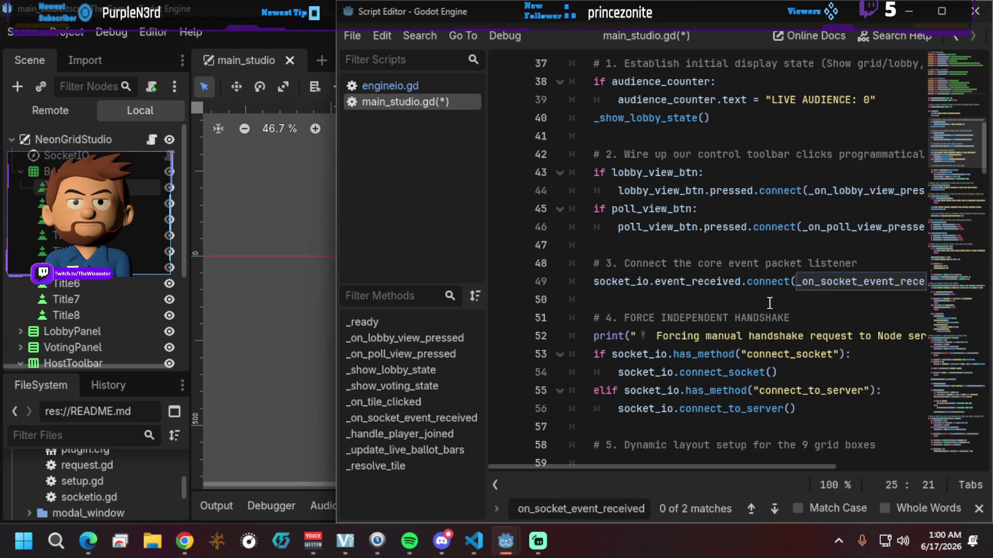
scroll(769, 303, down, 5)
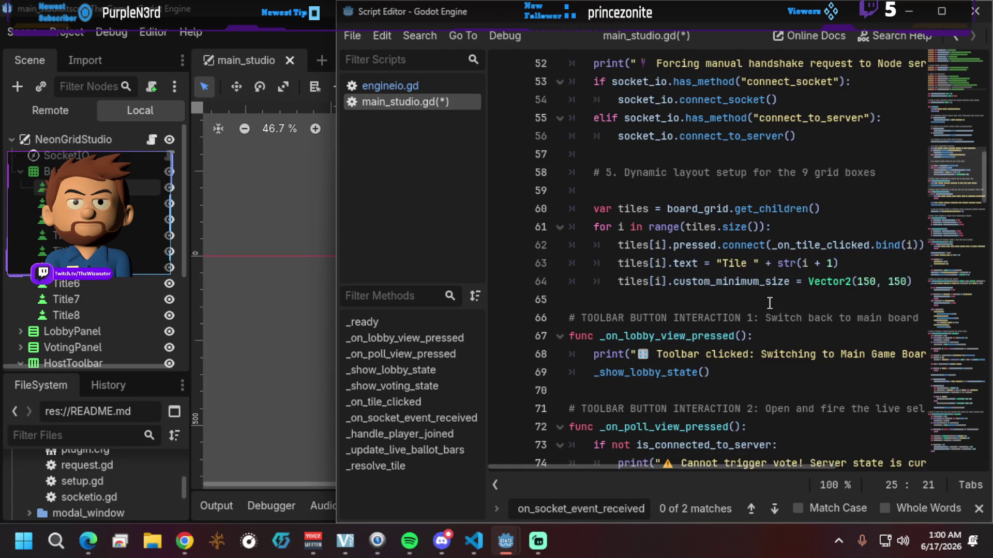
scroll(769, 304, down, 1)
scroll(769, 304, down, 2)
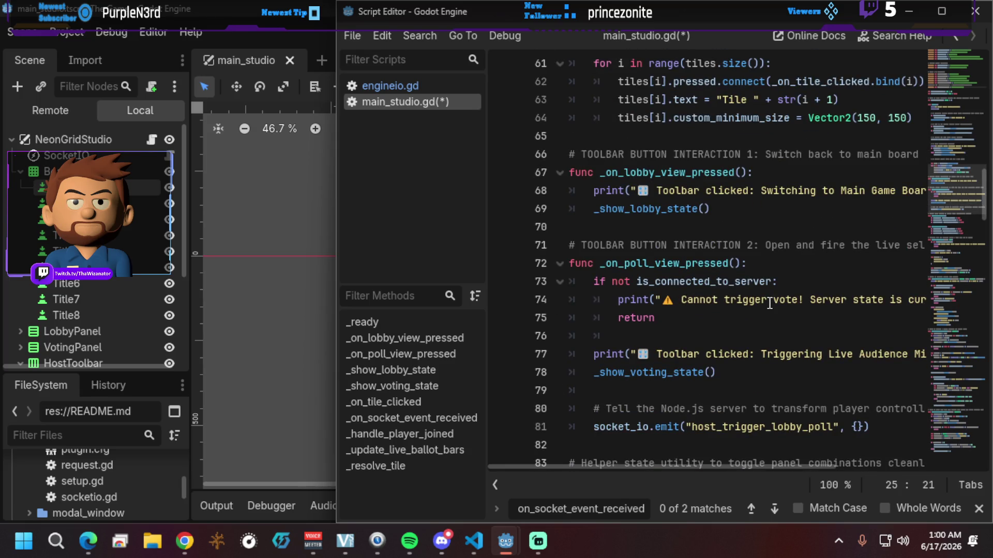
scroll(770, 304, down, 1)
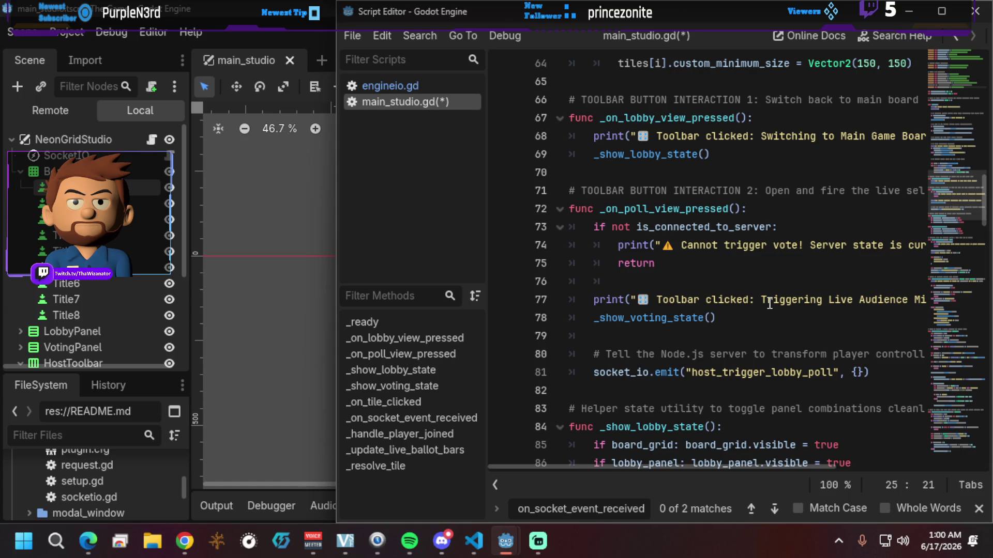
scroll(704, 321, down, 2)
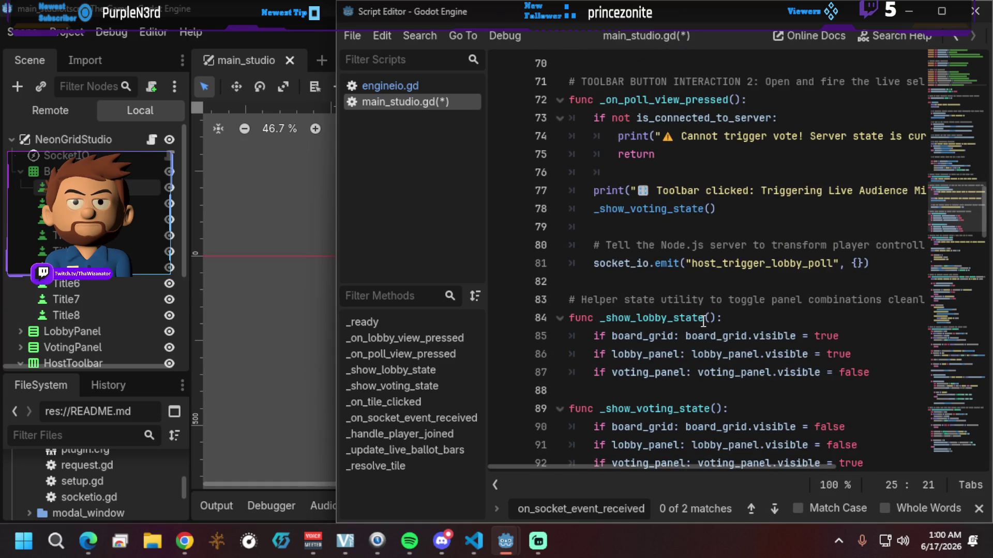
scroll(703, 322, down, 1)
scroll(703, 322, down, 1)
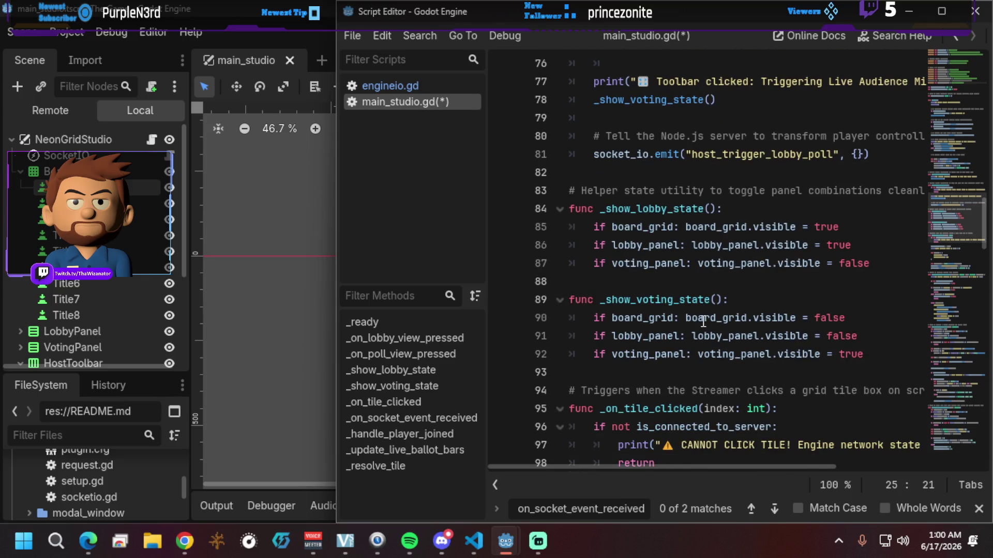
scroll(703, 321, down, 3)
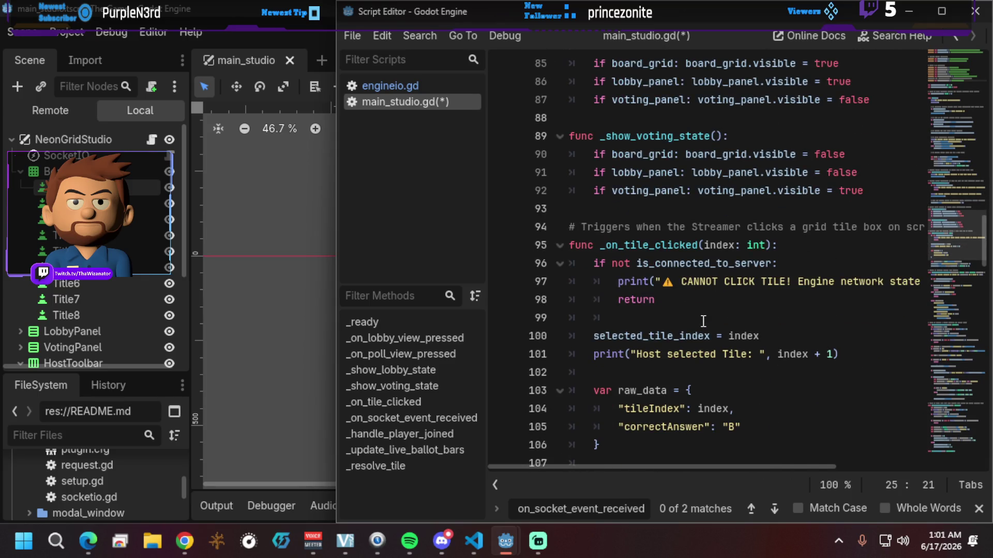
scroll(703, 322, down, 6)
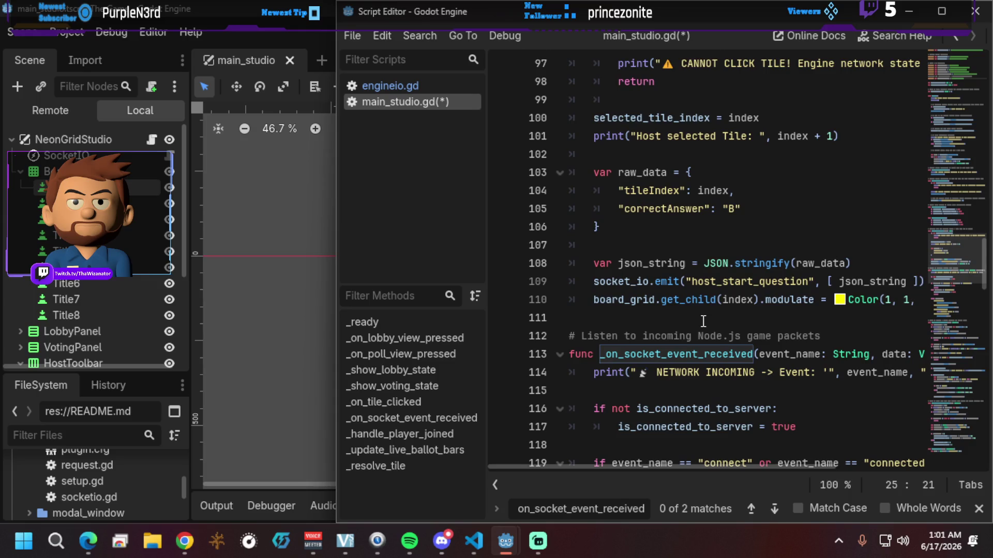
scroll(702, 326, down, 4)
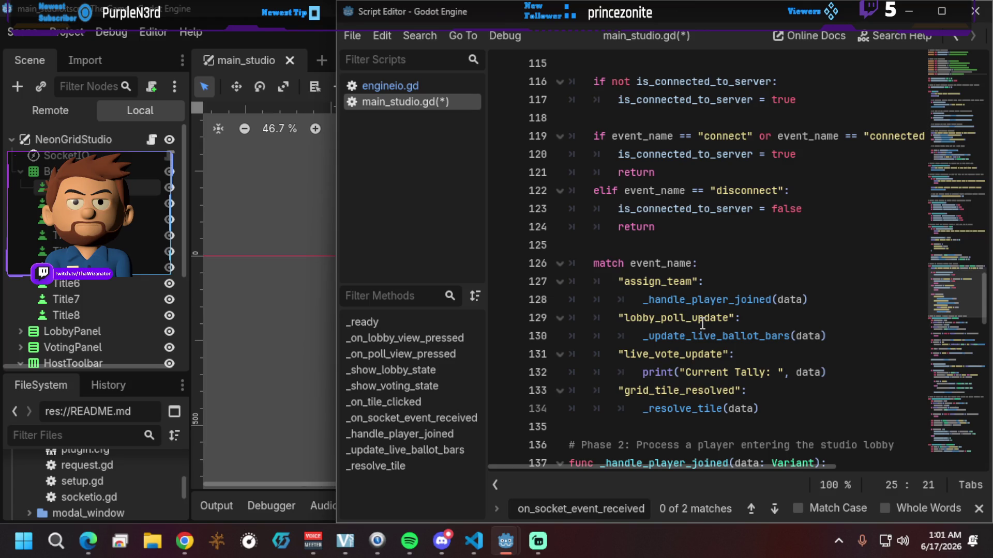
scroll(702, 325, down, 4)
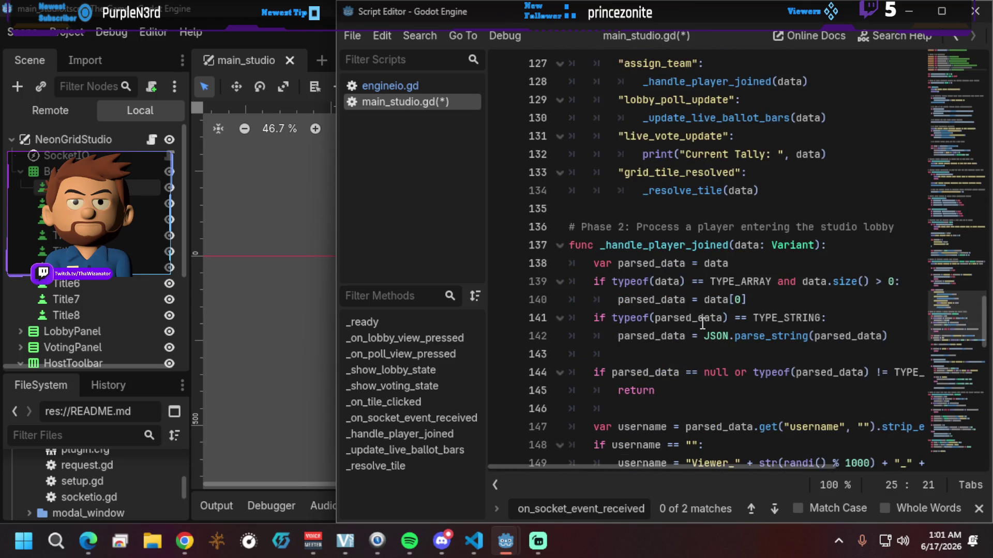
scroll(702, 324, down, 5)
scroll(702, 324, down, 2)
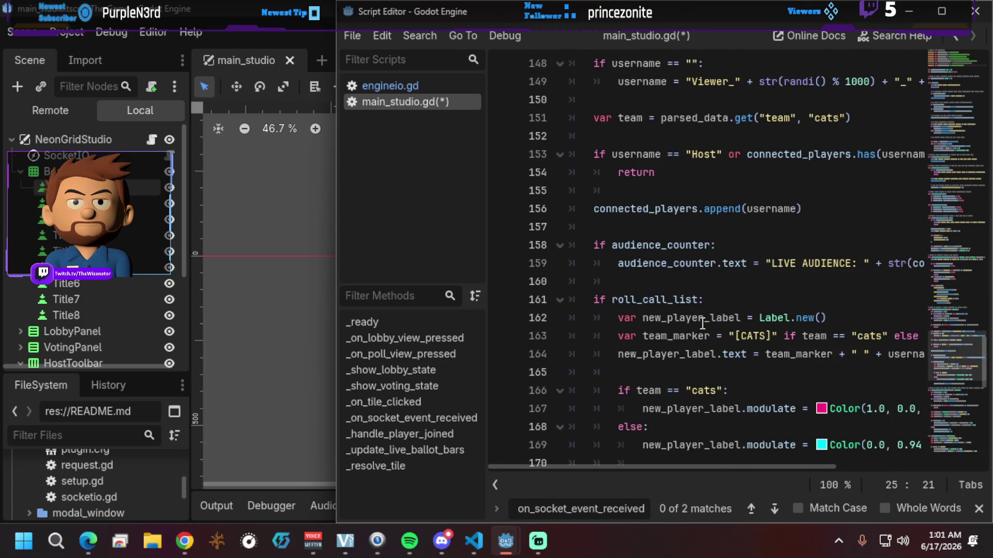
scroll(703, 324, down, 5)
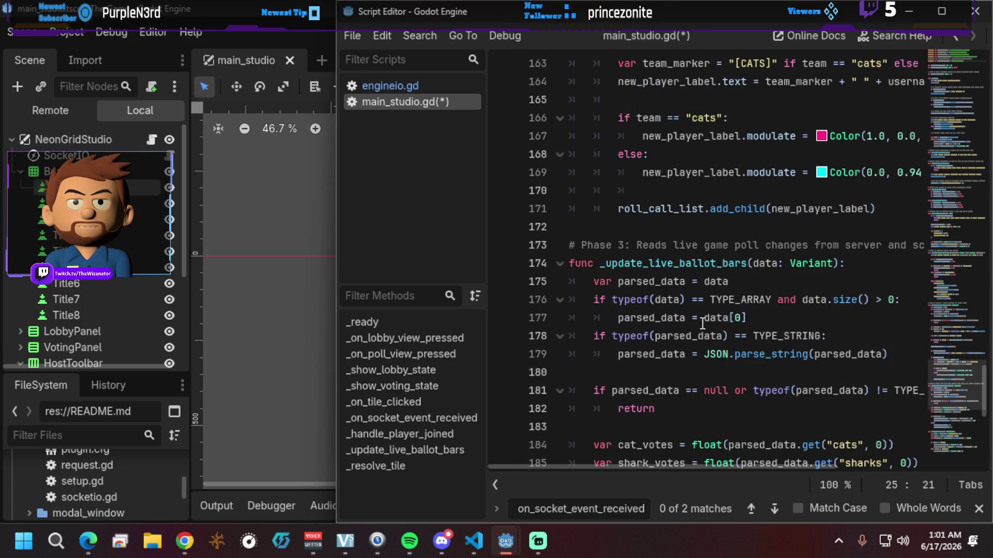
scroll(703, 324, down, 5)
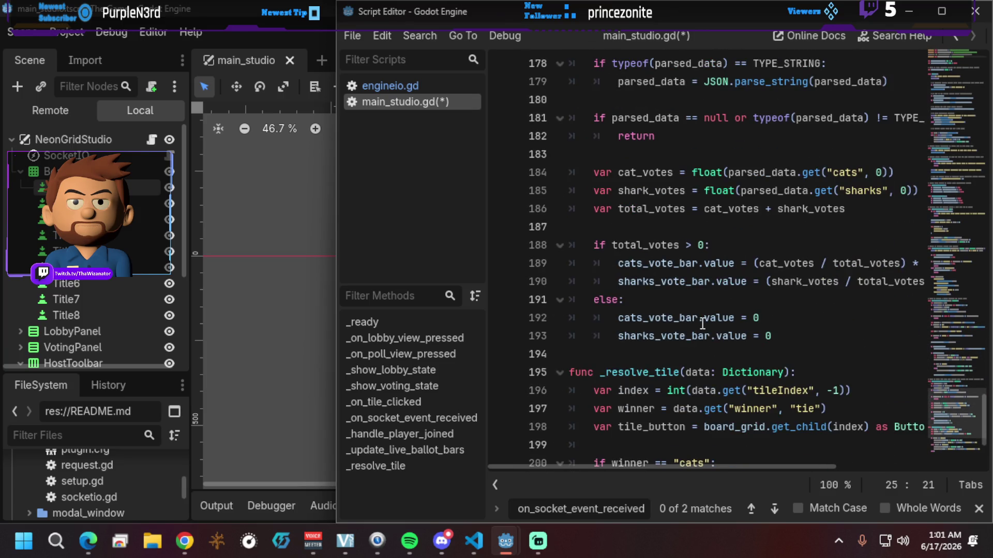
scroll(702, 324, down, 3)
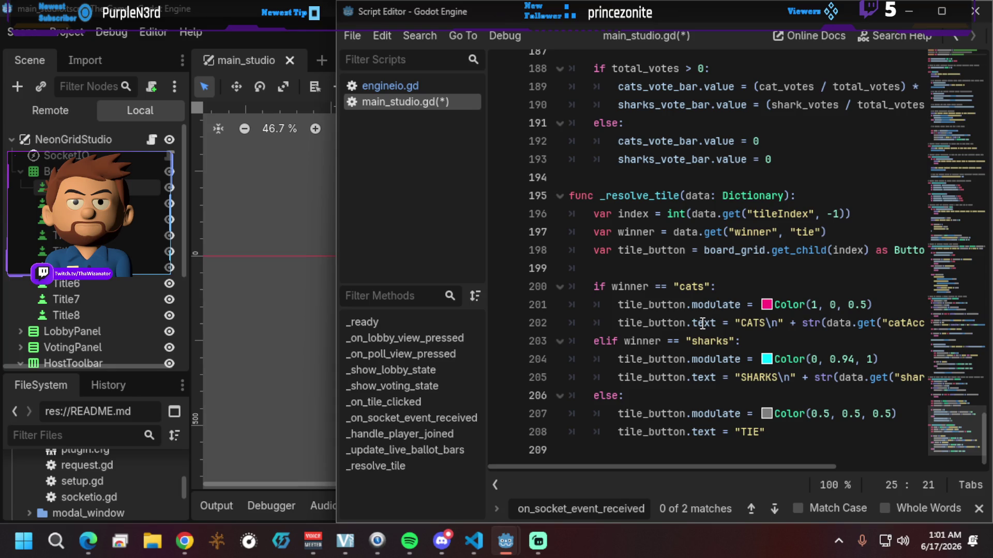
scroll(703, 323, up, 4)
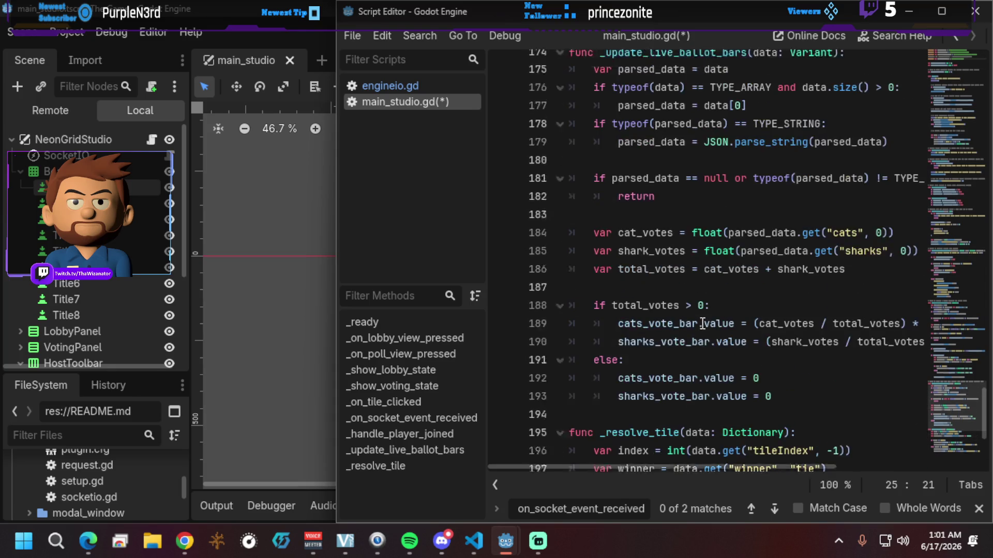
scroll(702, 324, up, 4)
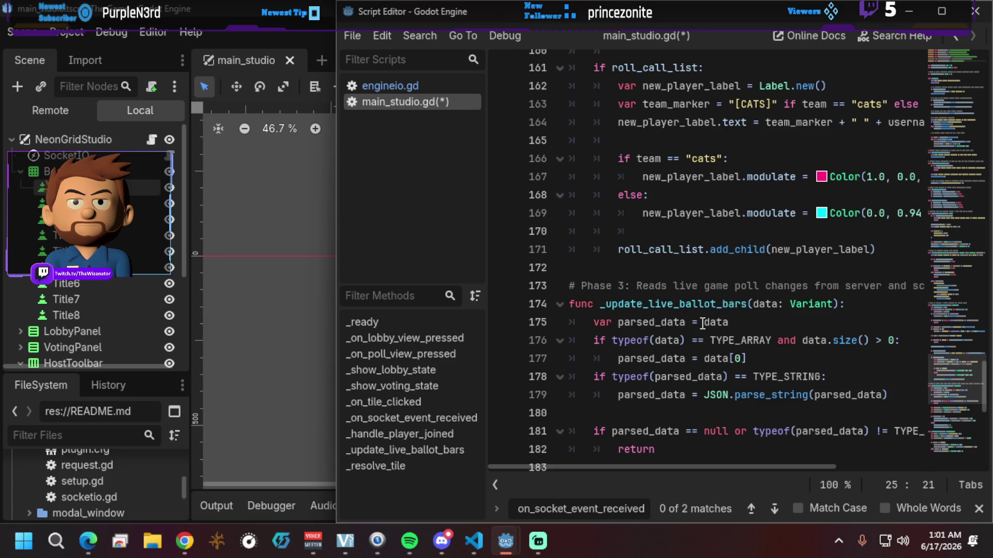
scroll(703, 323, up, 3)
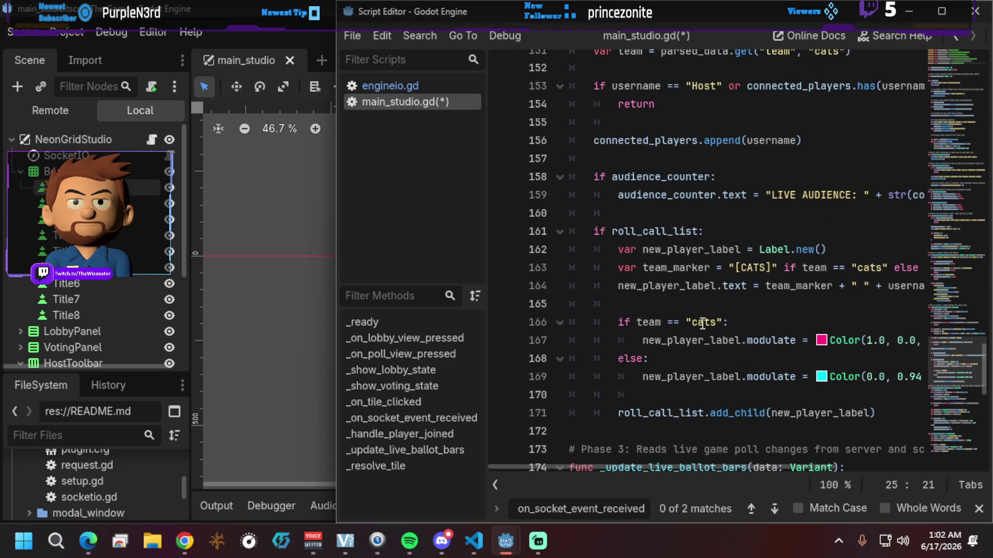
scroll(702, 323, up, 10)
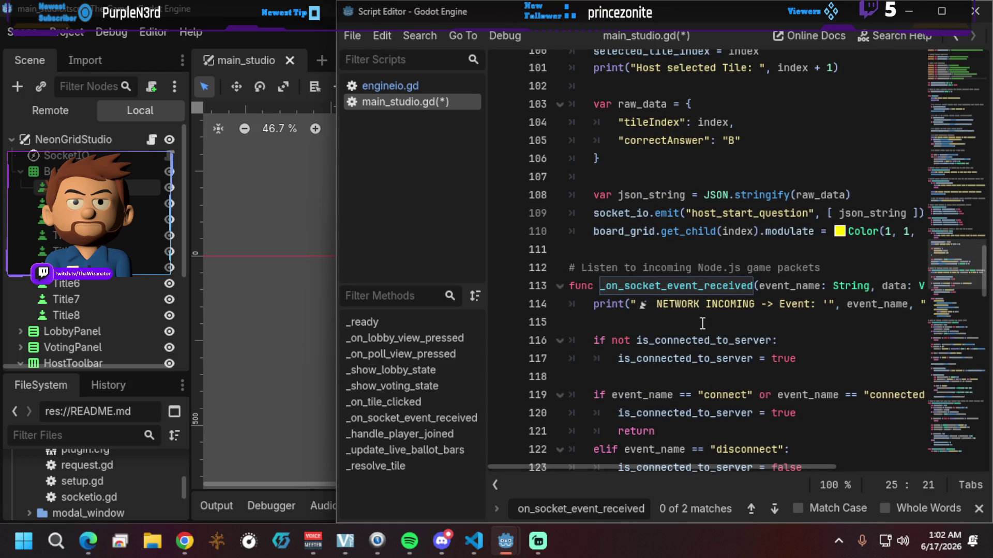
scroll(703, 323, up, 16)
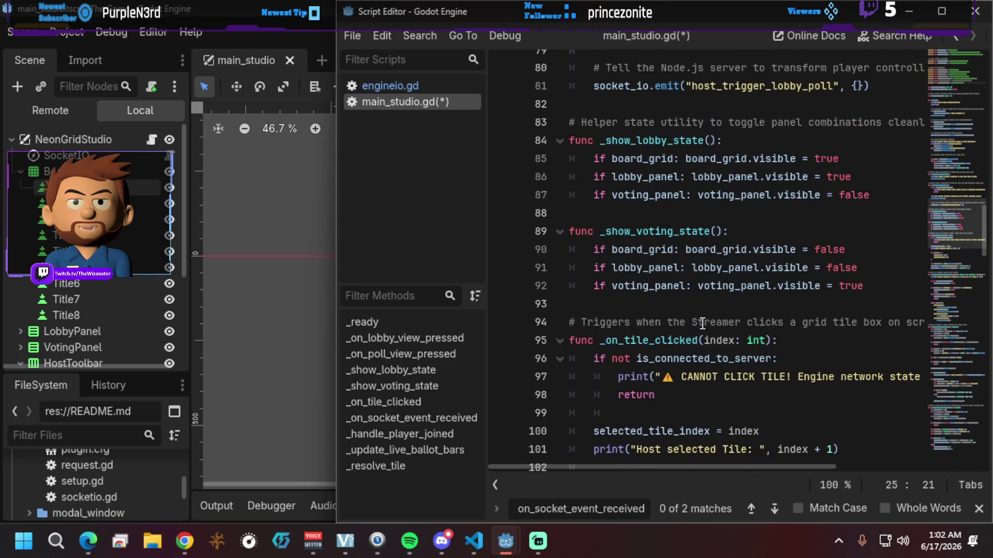
scroll(702, 323, up, 17)
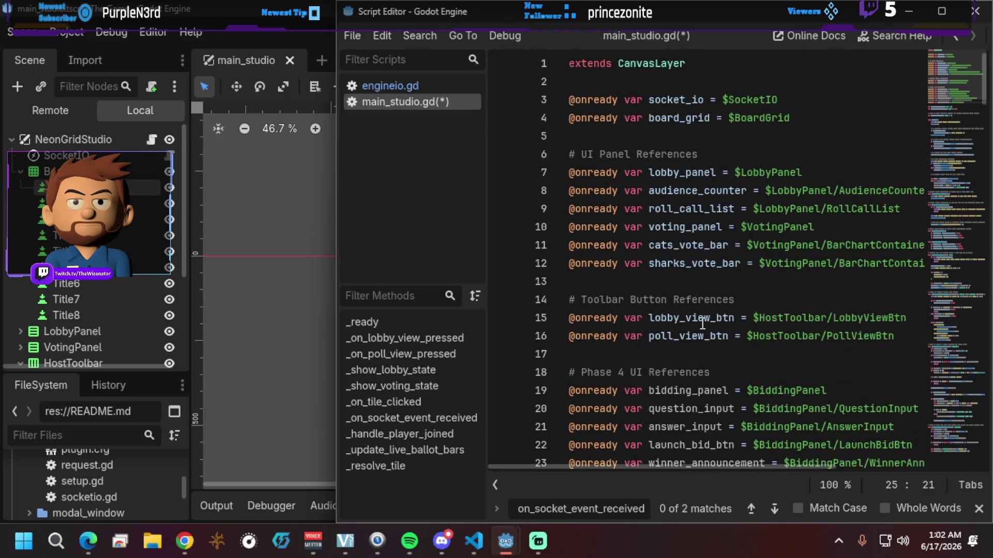
scroll(702, 323, down, 8)
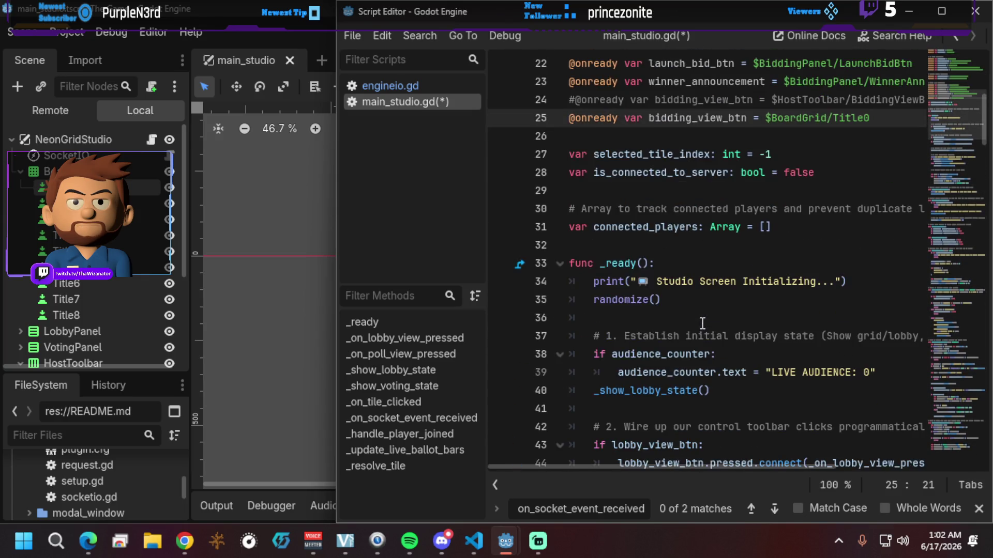
scroll(702, 323, down, 1)
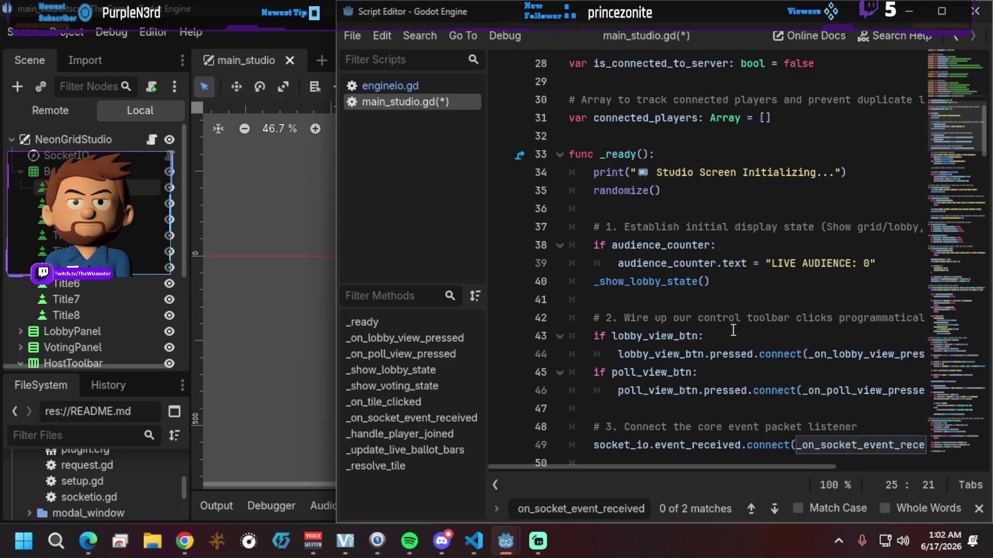
scroll(657, 375, down, 3)
scroll(658, 375, down, 1)
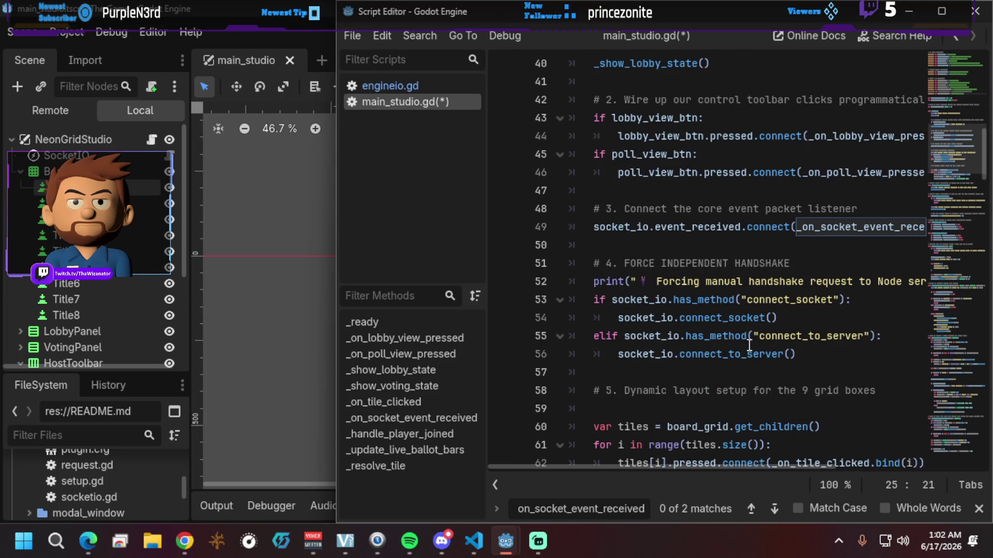
scroll(898, 385, down, 7)
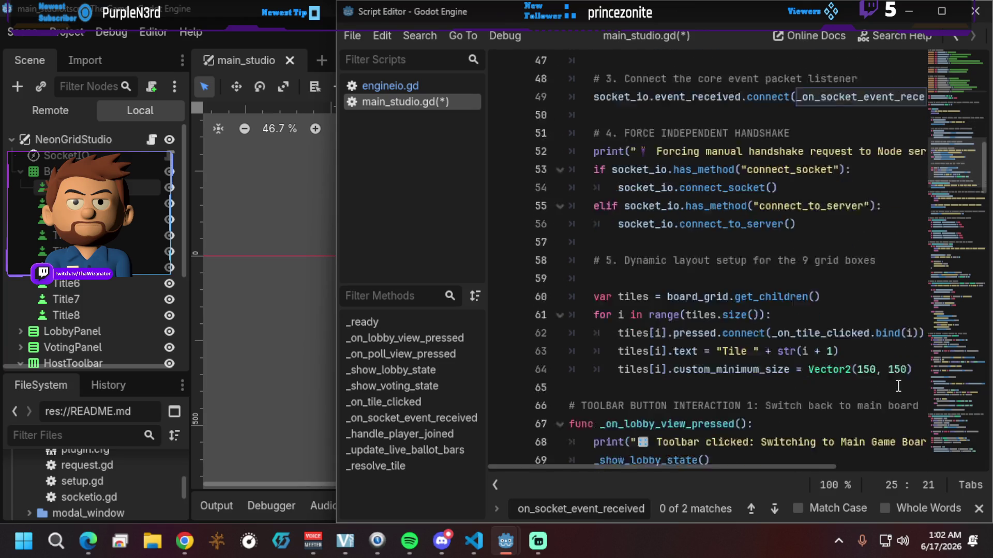
scroll(847, 371, down, 2)
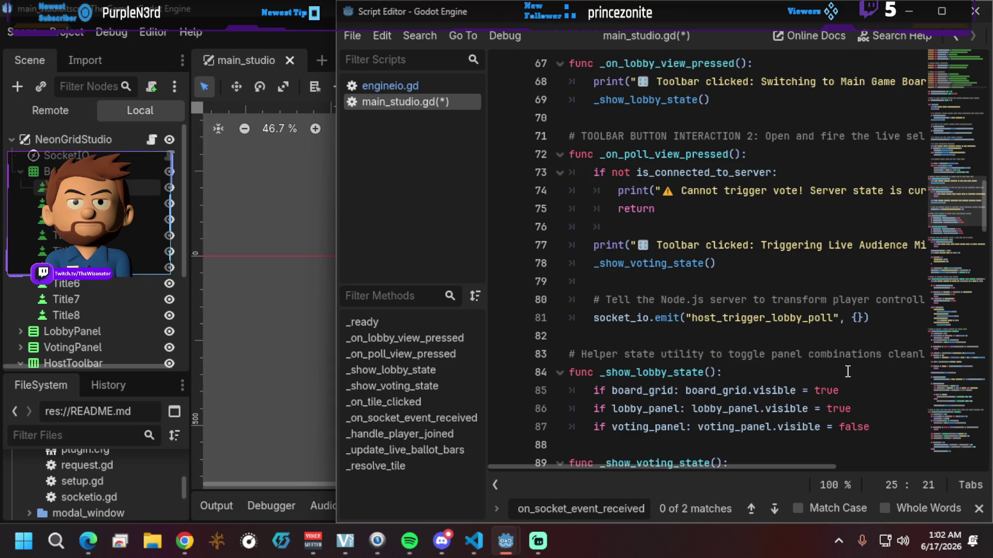
scroll(847, 371, down, 8)
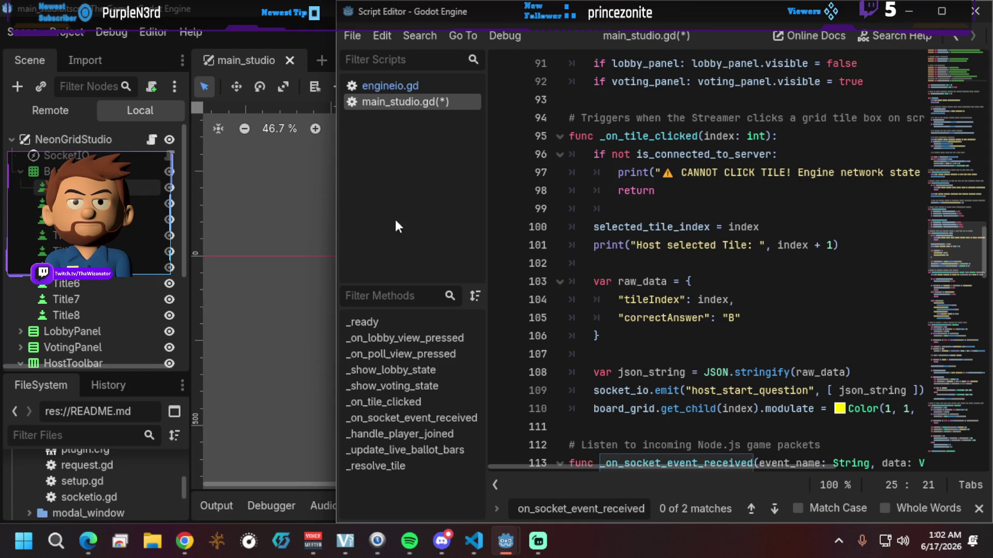
scroll(716, 249, down, 6)
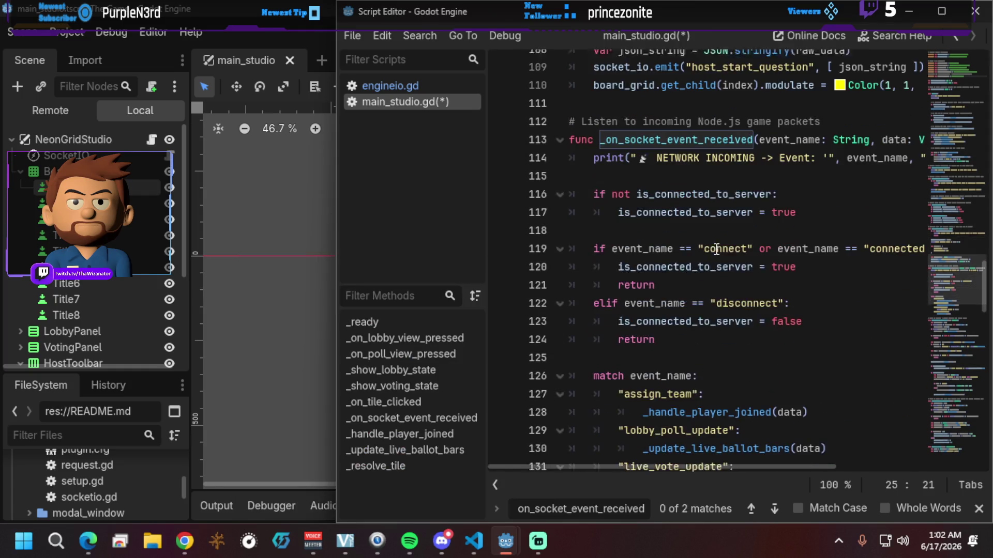
scroll(717, 249, down, 1)
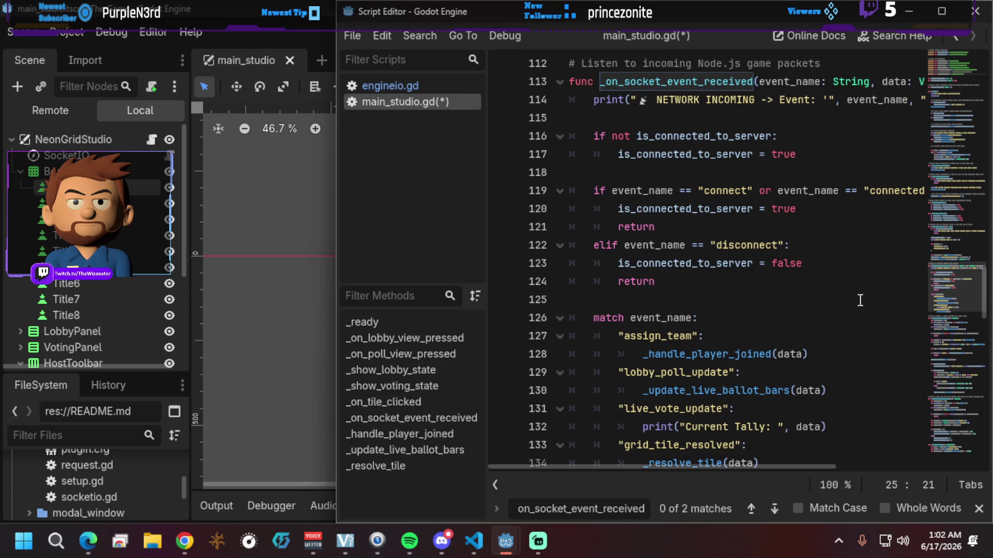
scroll(860, 300, up, 3)
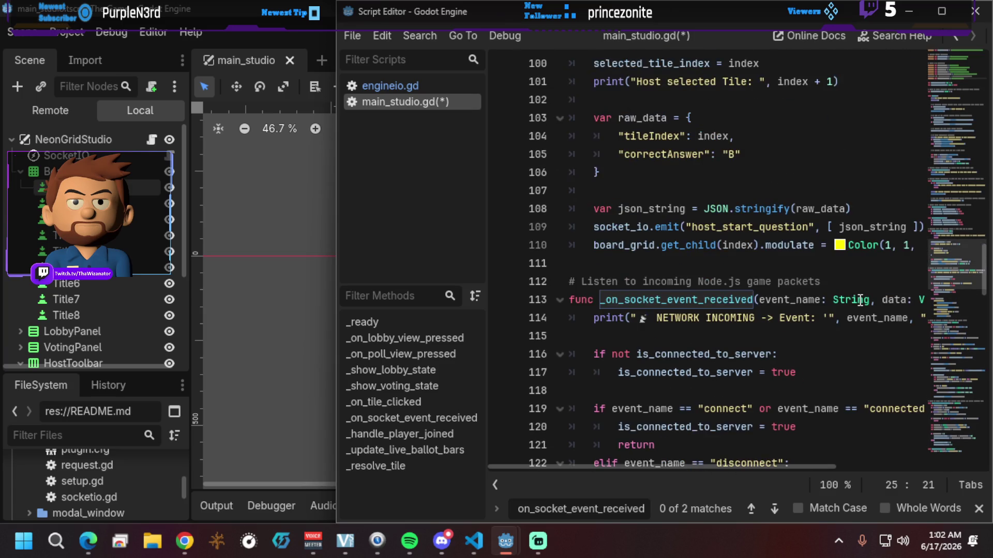
scroll(859, 301, down, 3)
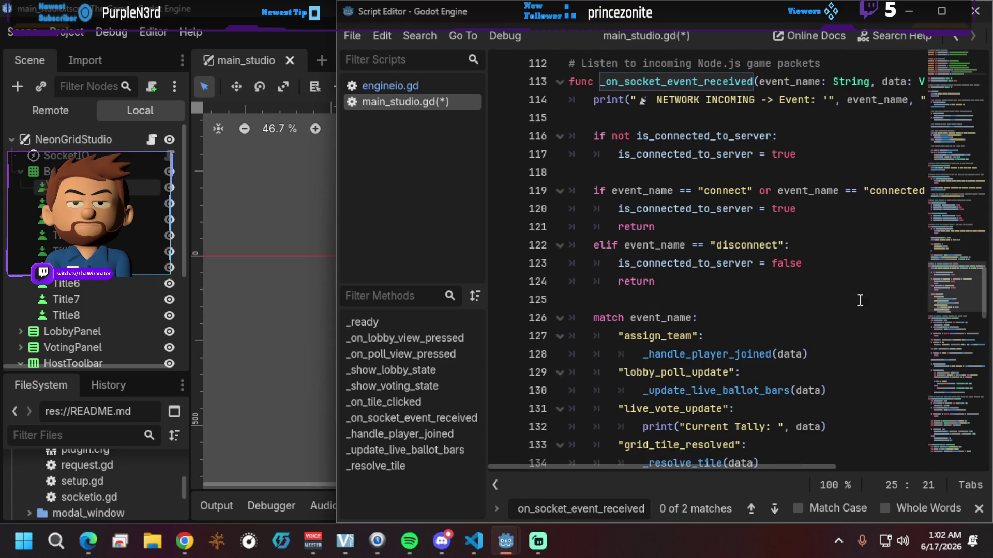
scroll(859, 301, up, 5)
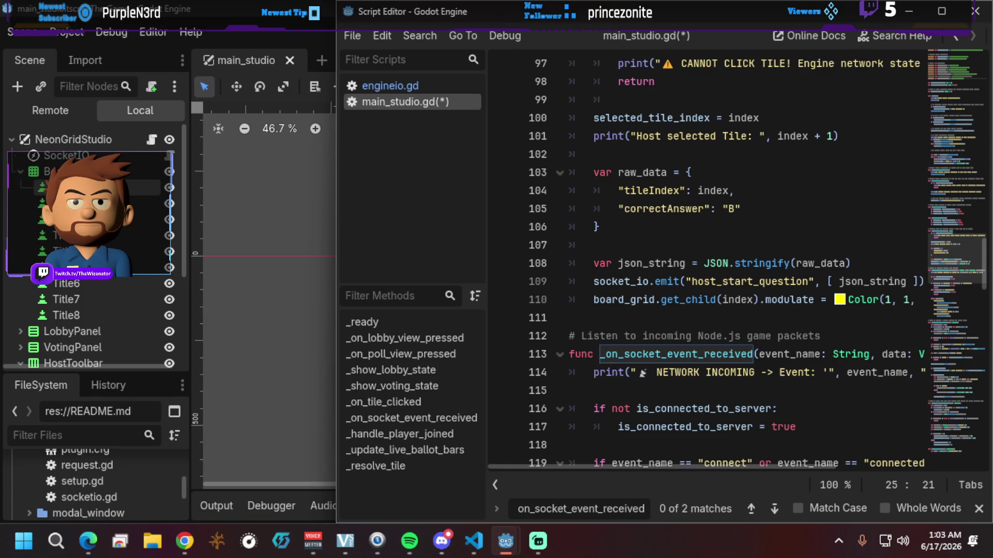
key(alt+Tab)
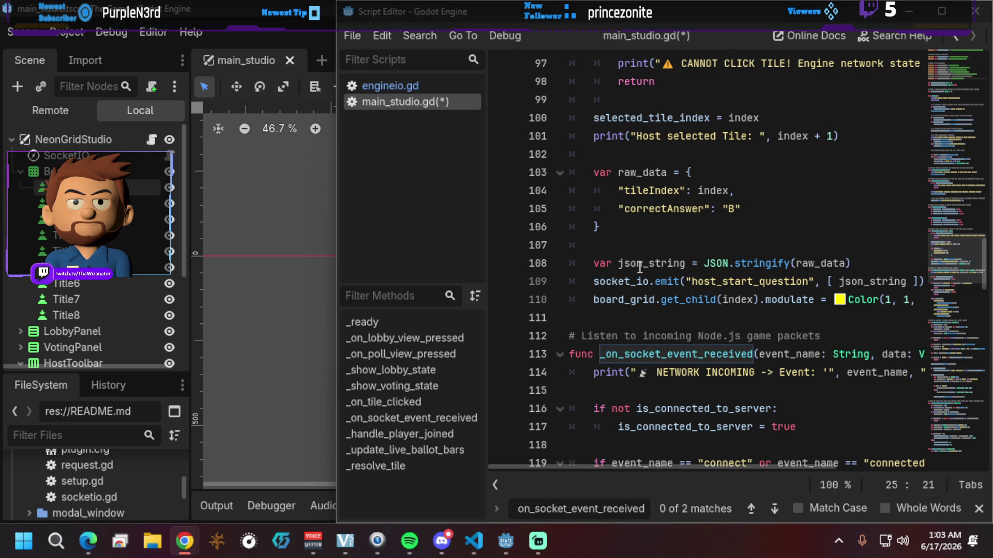
Step: Collapse _update_live_ballot_bars, _resolve_tile, _handle_player_joined, _on_socket_event_received and _on_tile_clicked
scroll(670, 349, down, 8)
scroll(666, 351, down, 12)
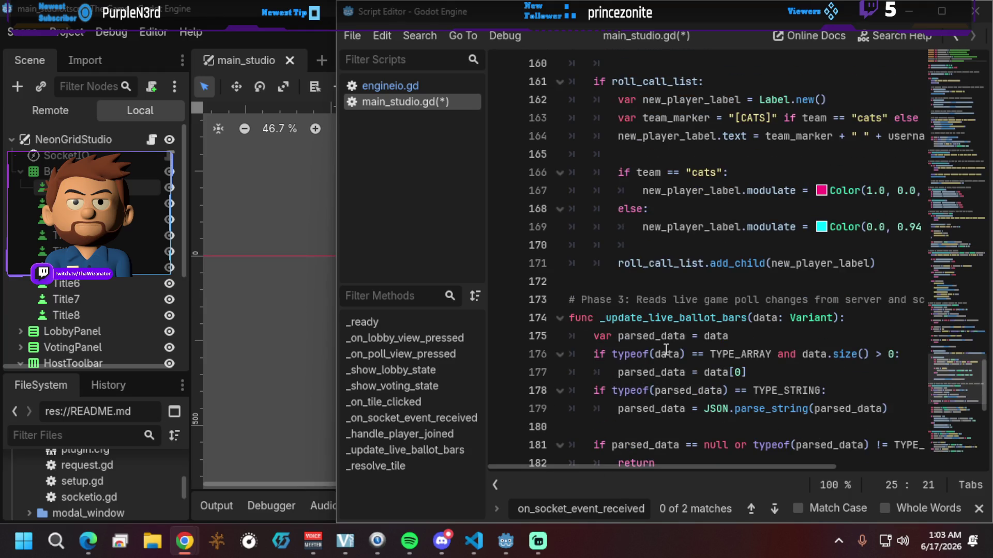
click(558, 322)
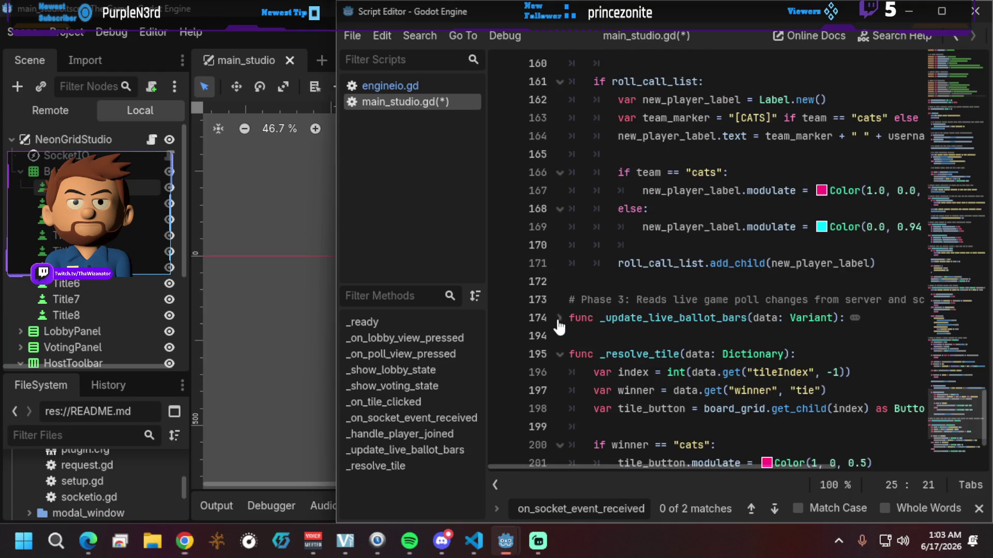
click(559, 356)
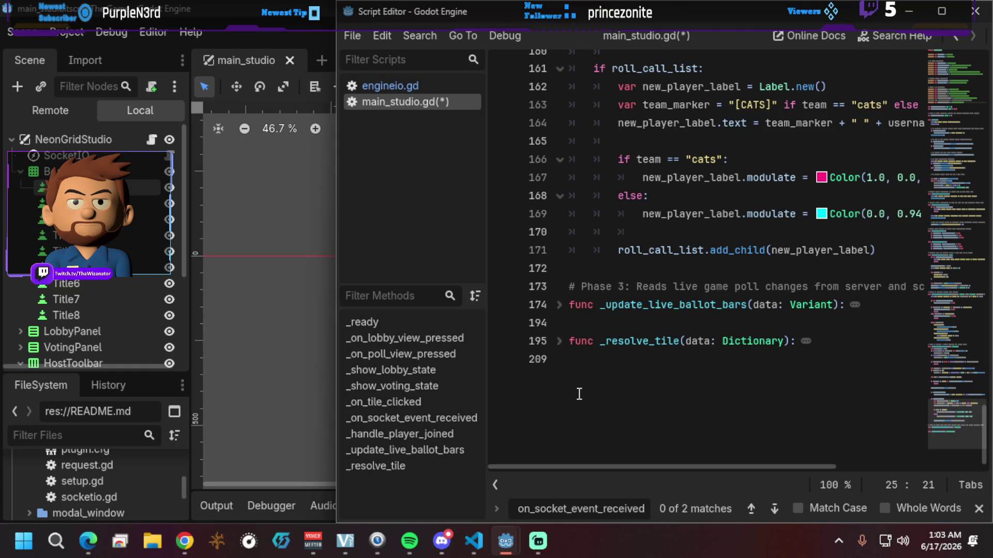
scroll(579, 394, up, 5)
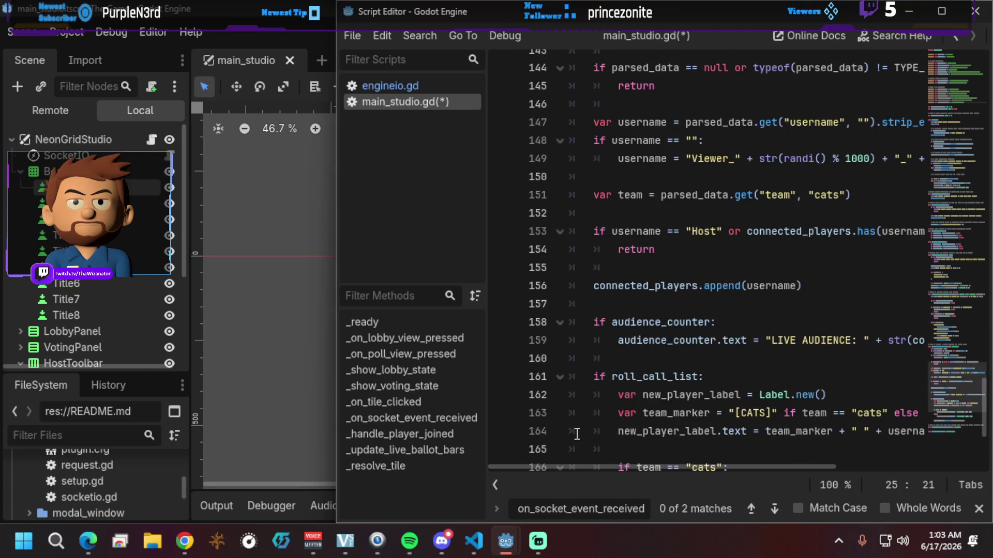
scroll(573, 423, up, 4)
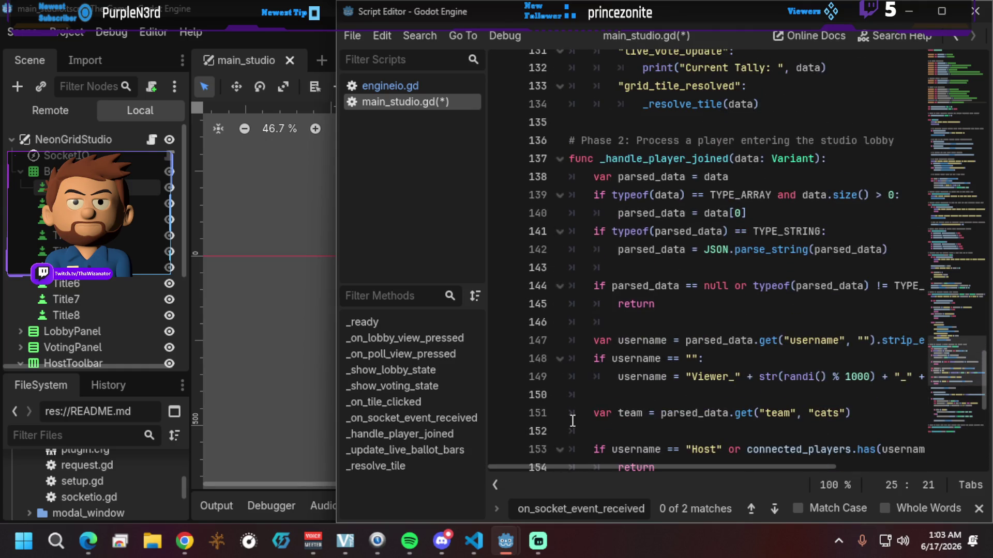
click(559, 161)
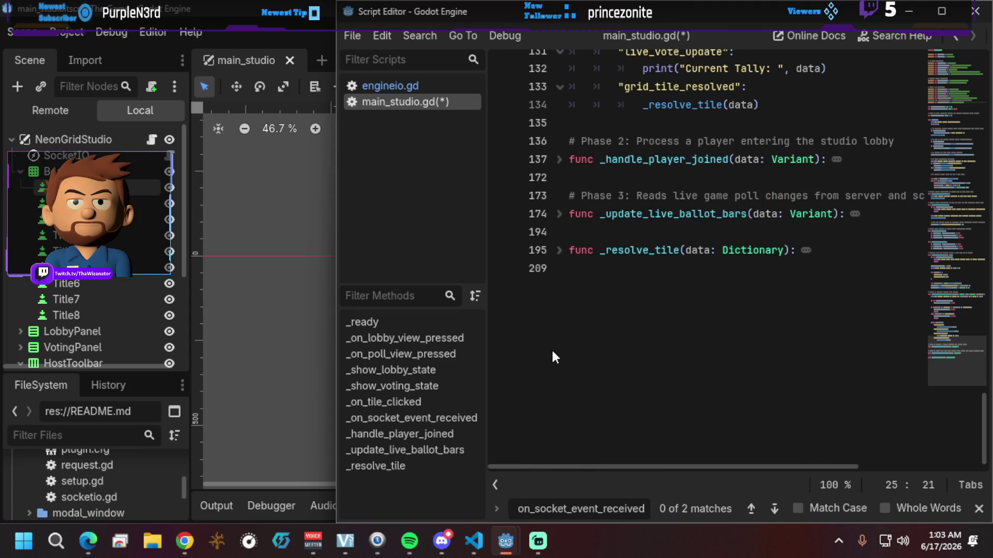
scroll(551, 348, up, 6)
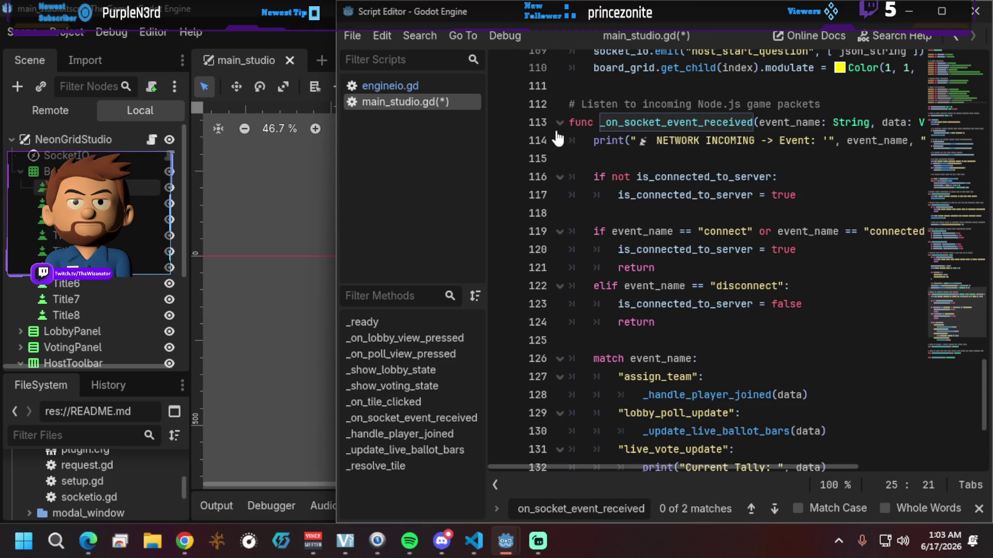
click(559, 123)
scroll(510, 284, up, 5)
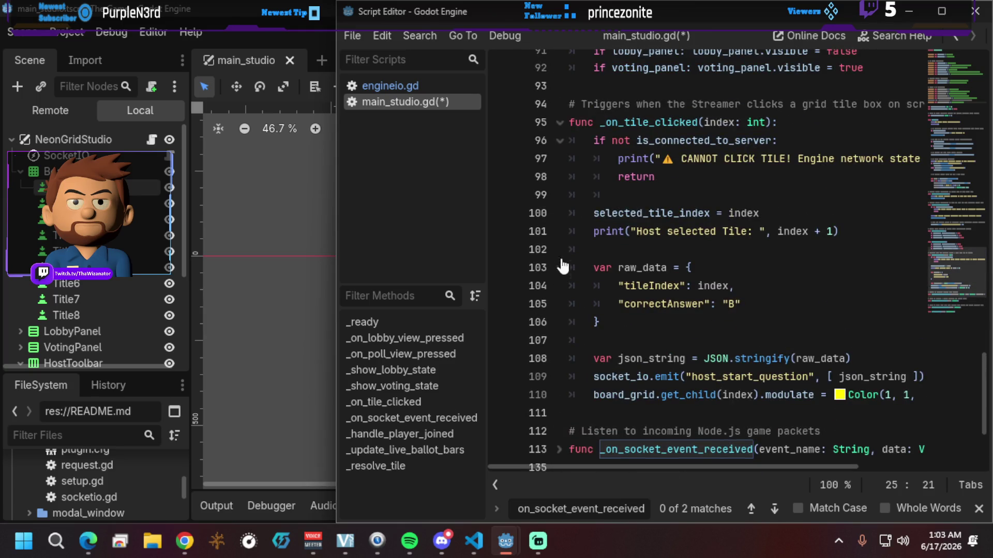
click(559, 123)
Step: Collapse _show_voting_state, _show_lobby_state, _on_poll_view_pressed and _on_lobby_view_pressed
scroll(570, 269, up, 4)
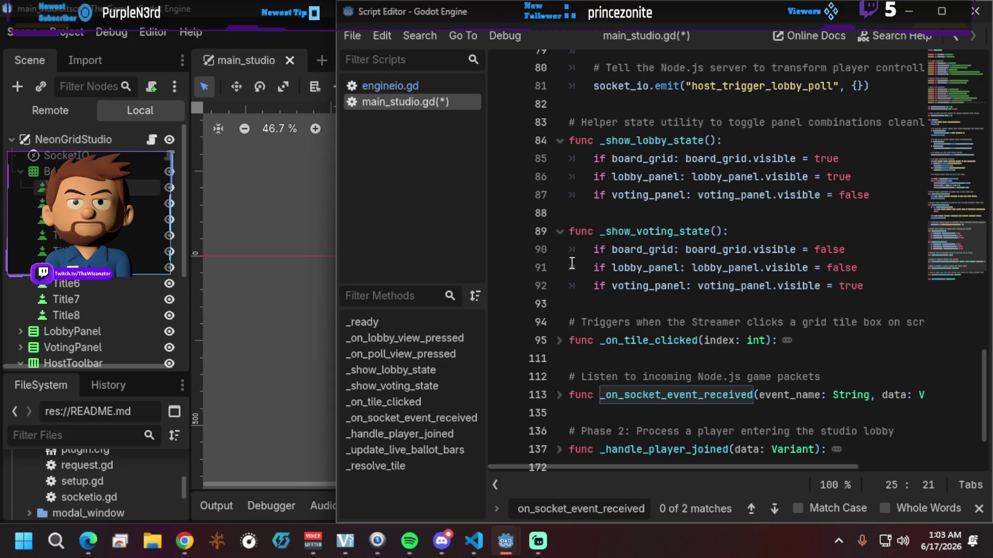
click(559, 231)
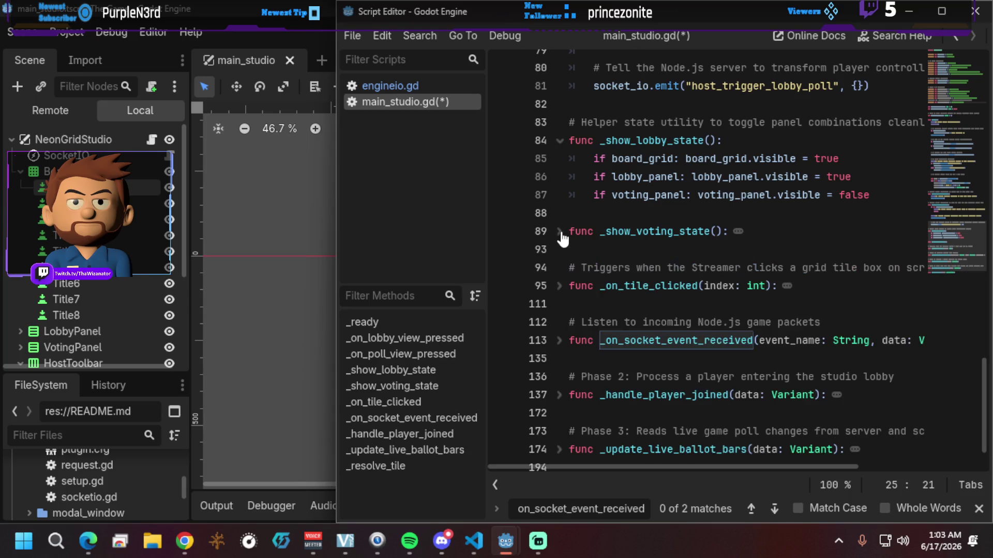
click(559, 141)
scroll(559, 258, up, 2)
scroll(563, 331, up, 2)
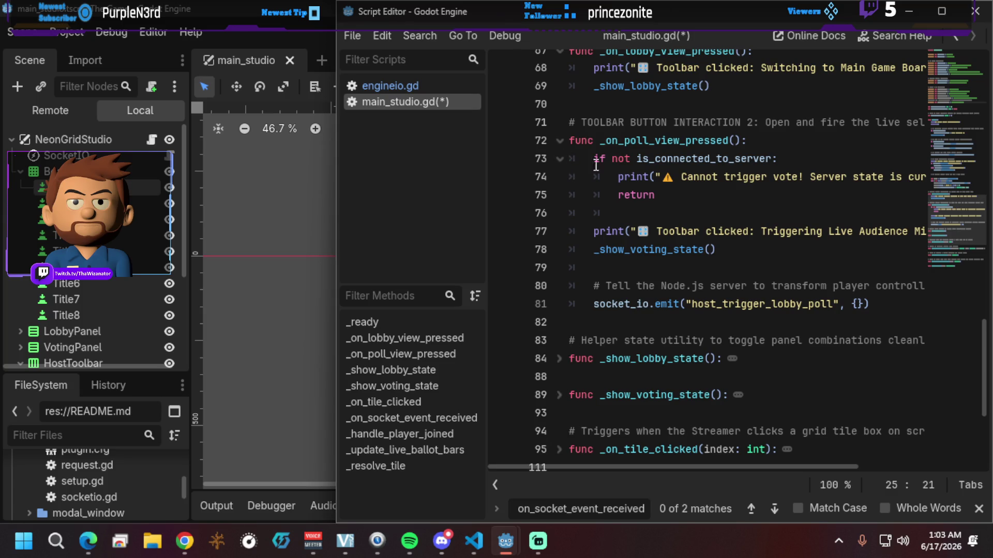
click(559, 142)
scroll(605, 222, up, 3)
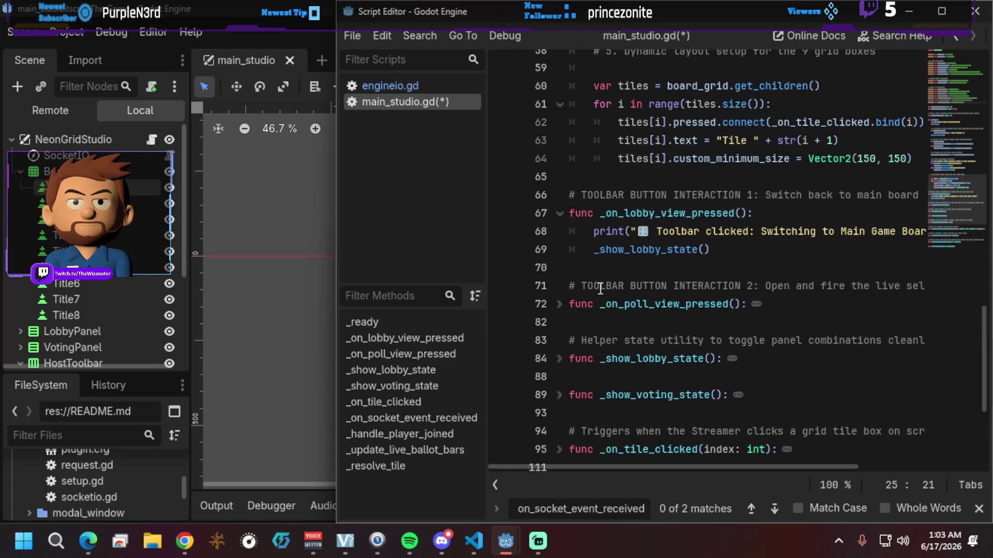
click(559, 213)
scroll(563, 223, up, 2)
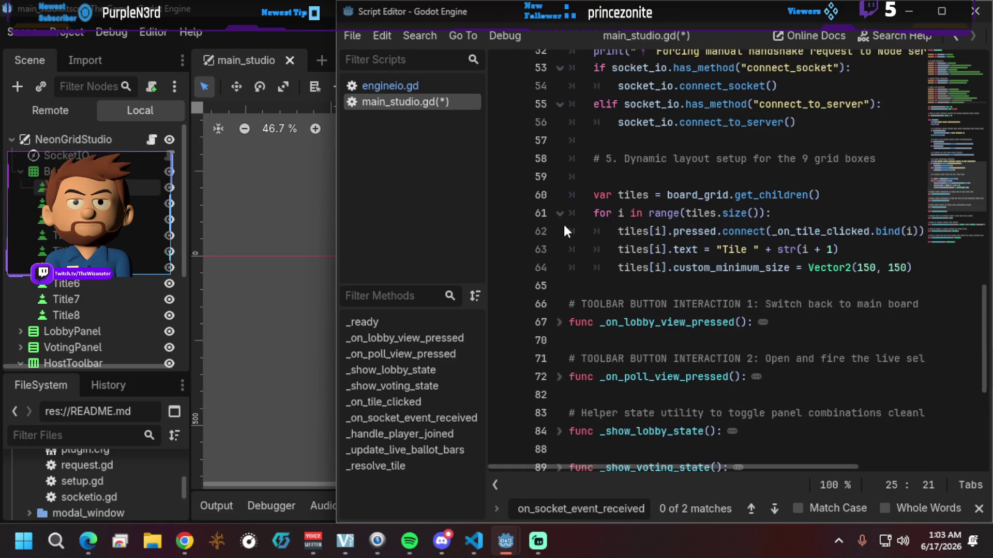
scroll(605, 228, up, 9)
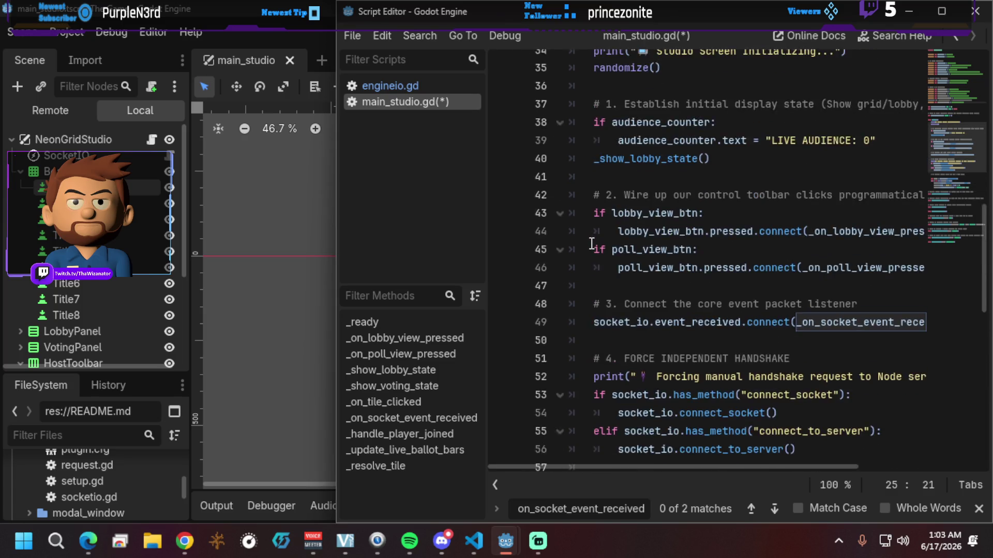
Step: Keep _ready expanded and place the caret at the end of its line
click(560, 195)
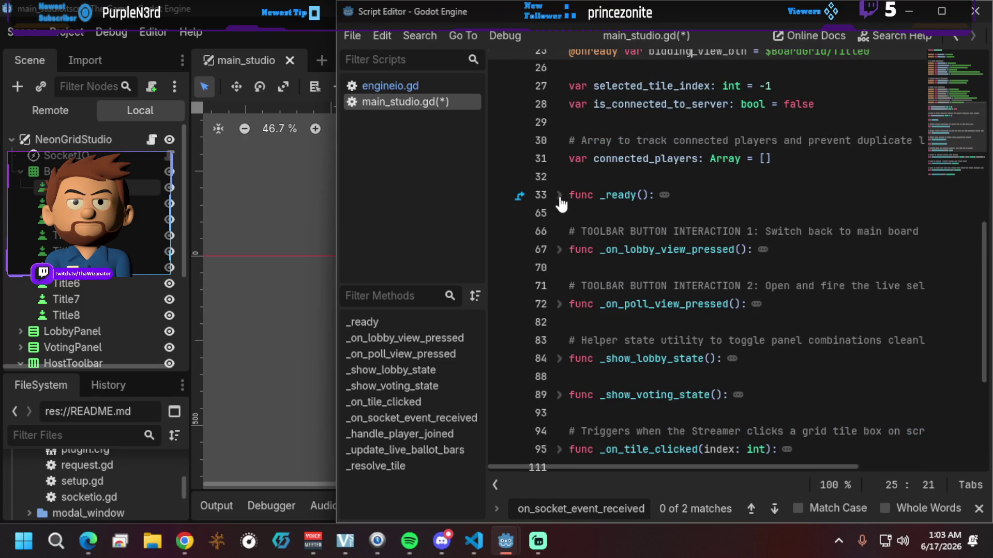
click(559, 196)
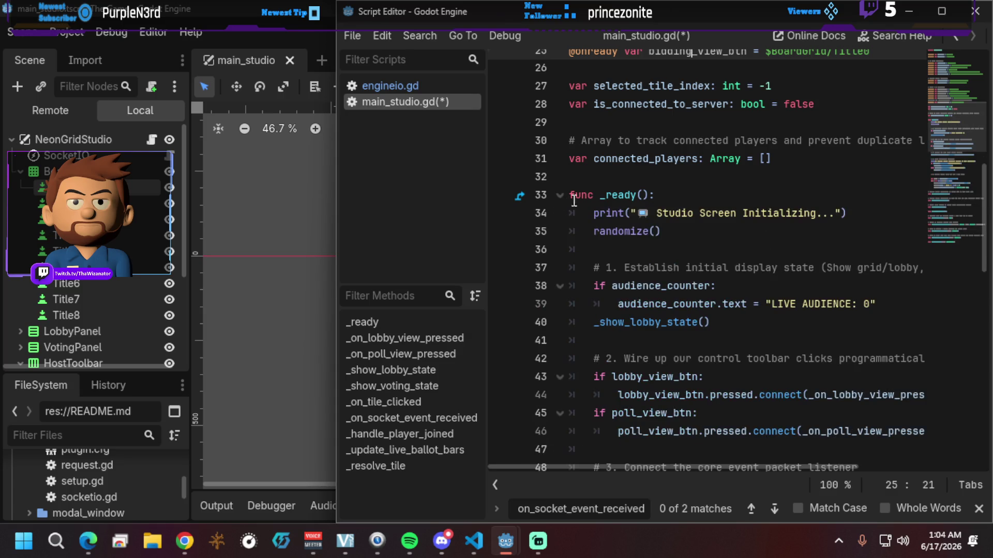
click(681, 200)
scroll(685, 258, down, 5)
scroll(686, 267, down, 10)
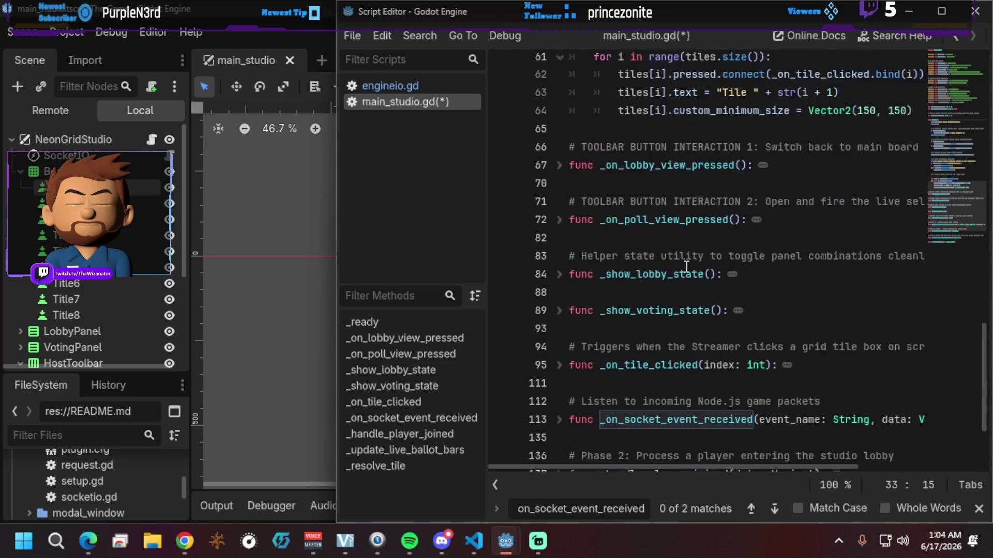
scroll(686, 267, up, 5)
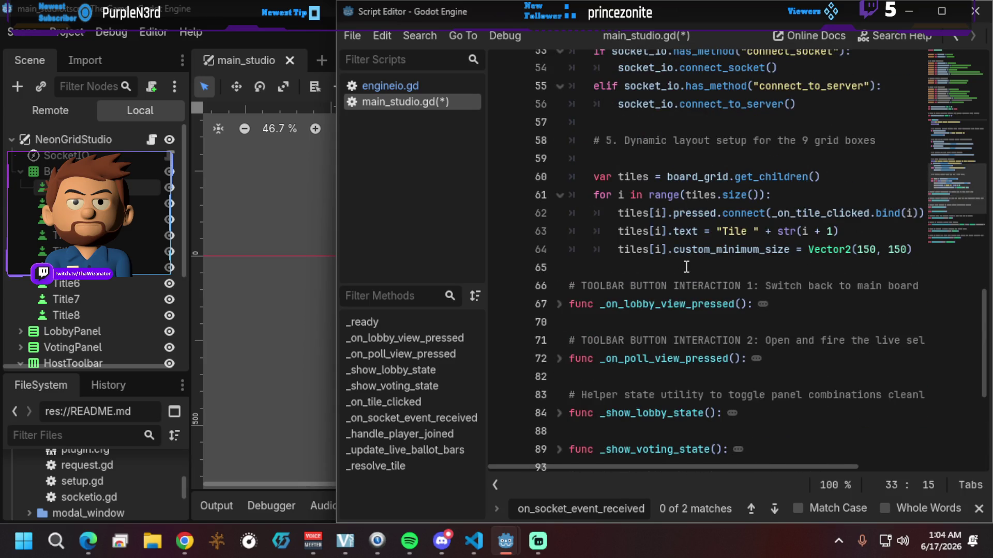
scroll(686, 268, up, 1)
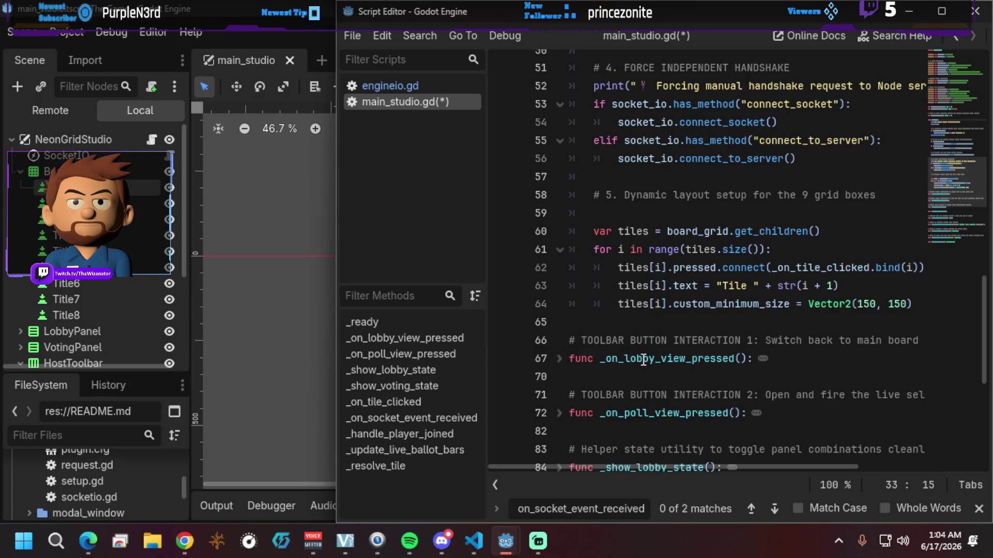
scroll(643, 360, up, 3)
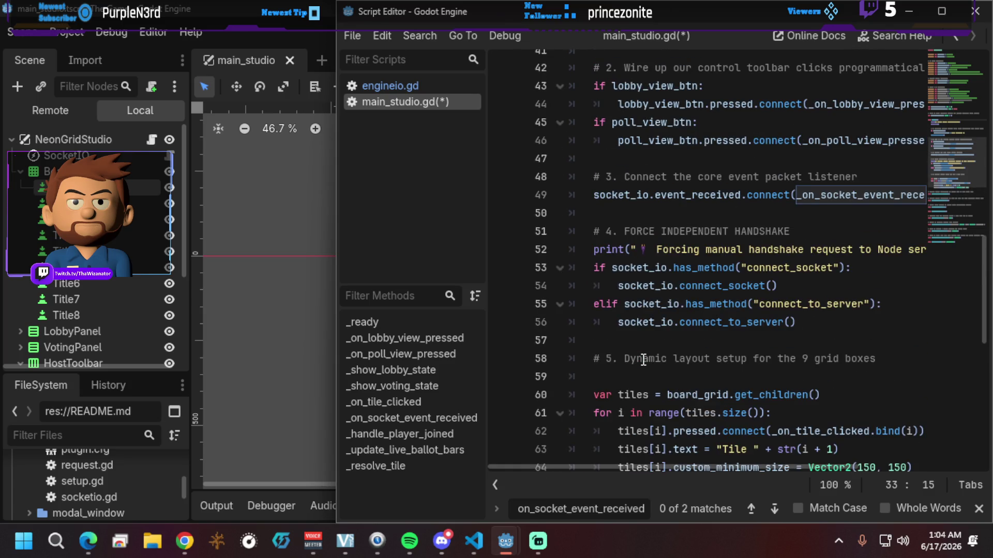
scroll(643, 360, up, 1)
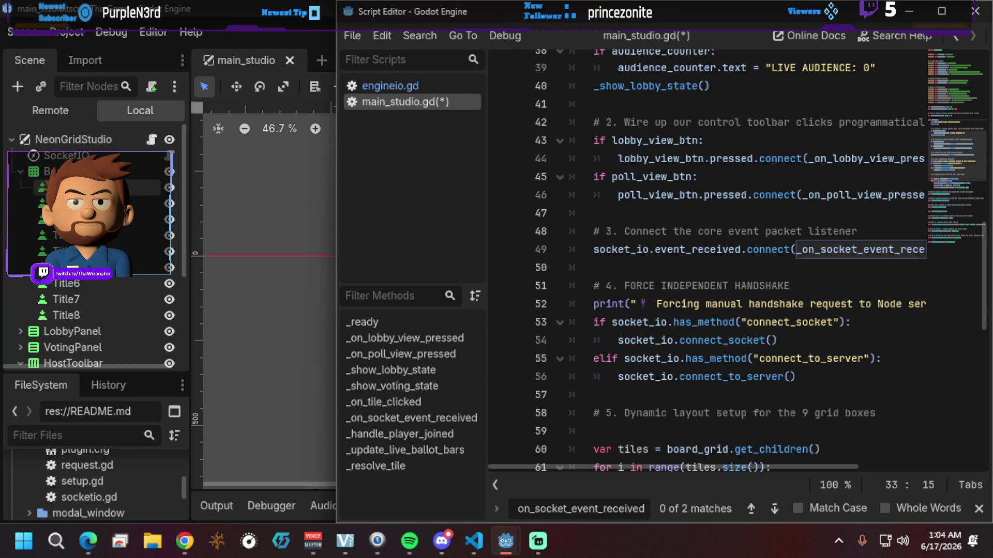
key(alt+Tab)
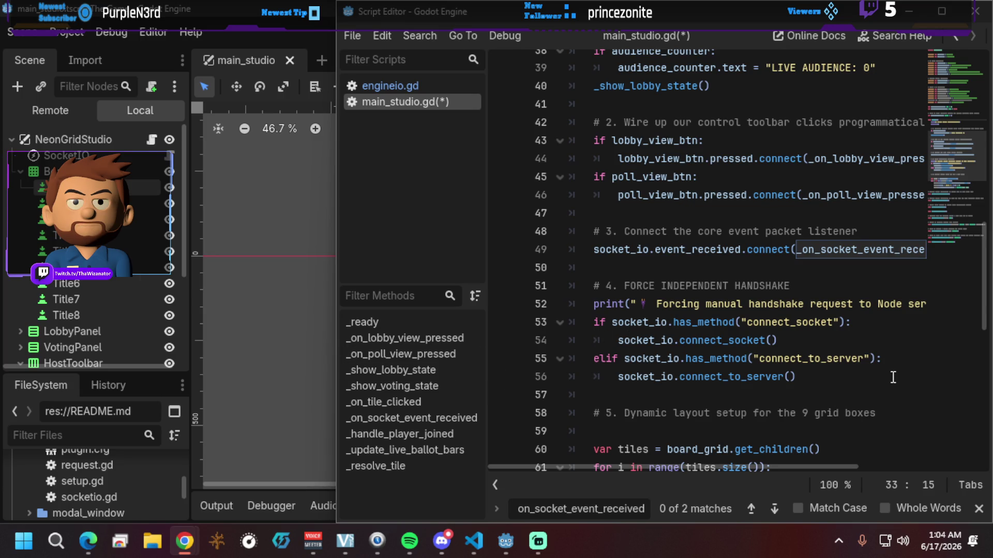
scroll(724, 361, up, 1)
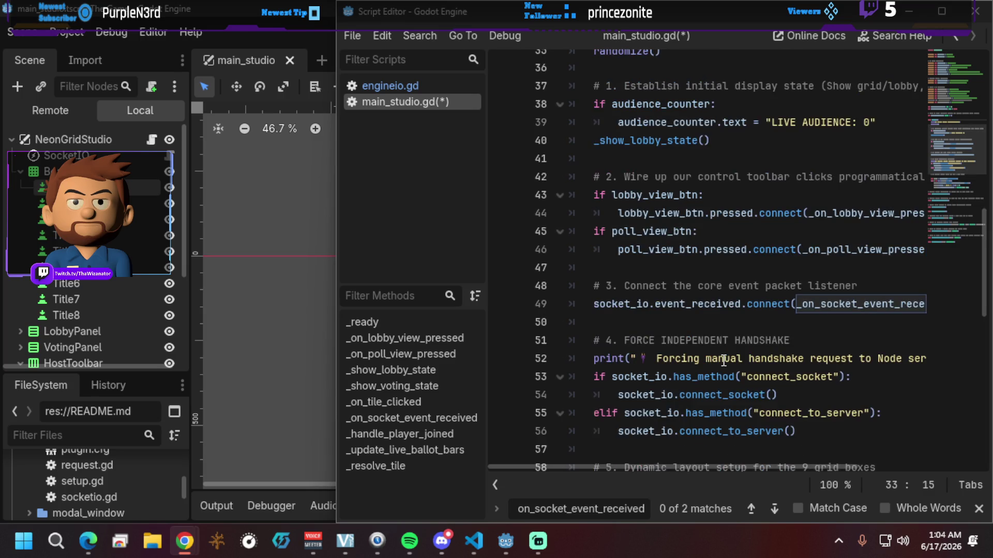
Step: Paste the bidding_panel hide and bidding_view_btn/launch_bid_btn connect lines after line 46 in _ready
click(816, 249)
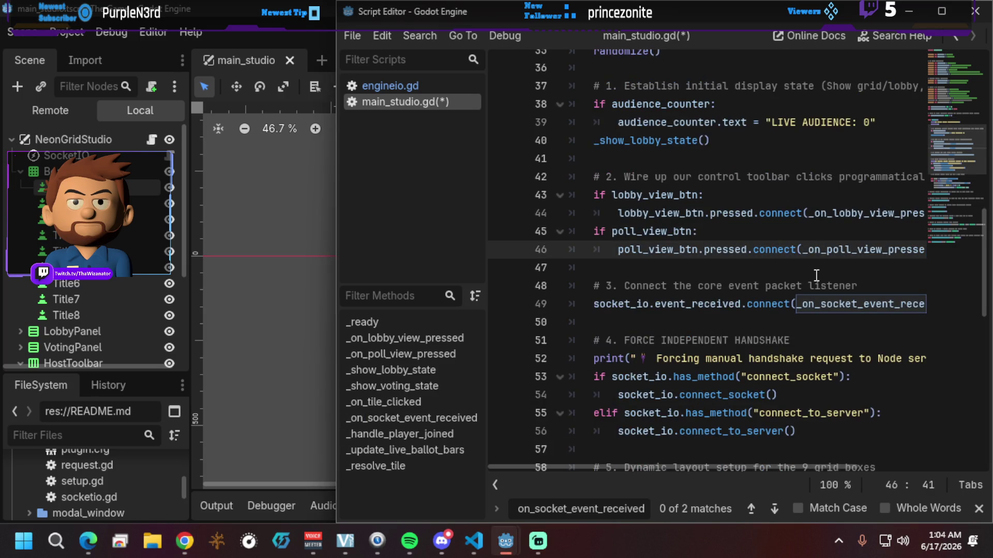
key(End)
key(Return)
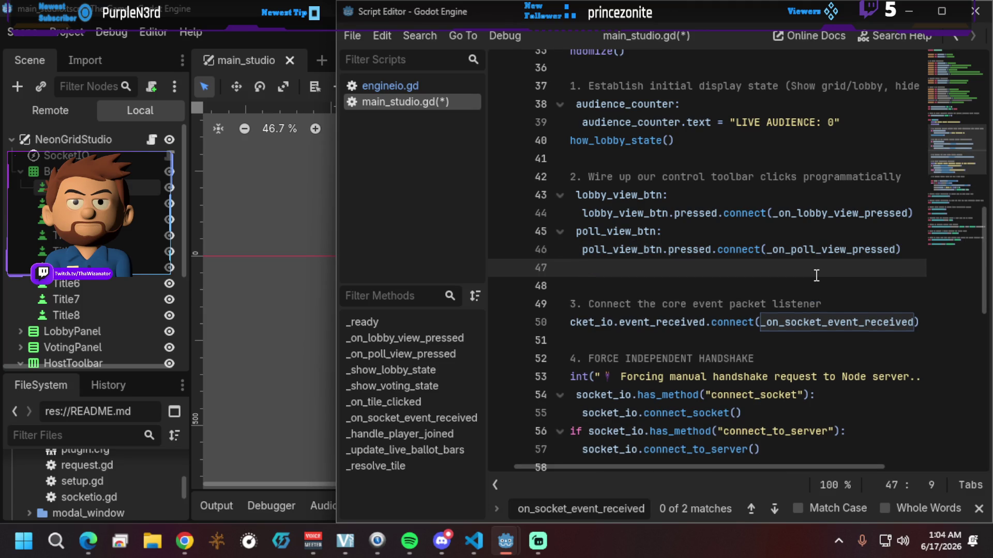
key(ctrl+v)
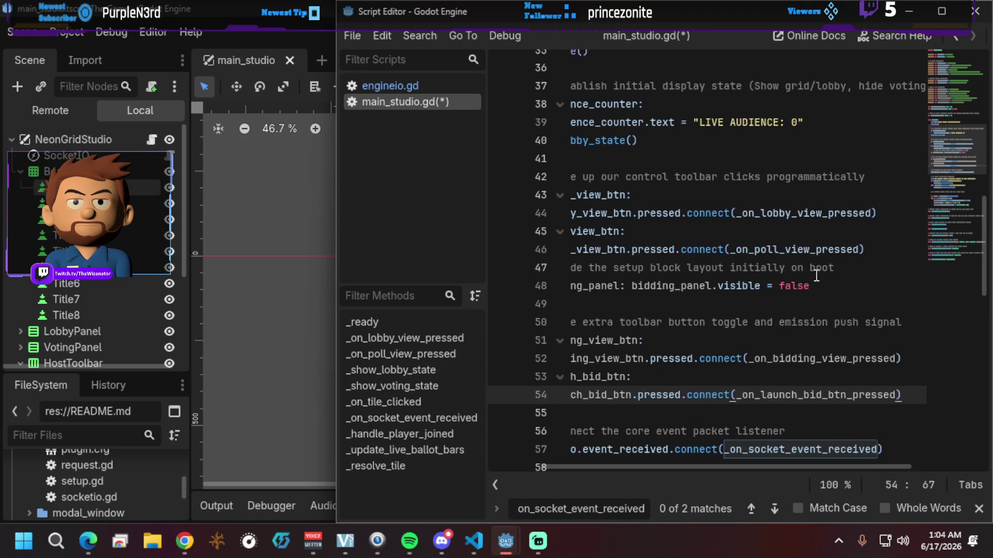
key(Home)
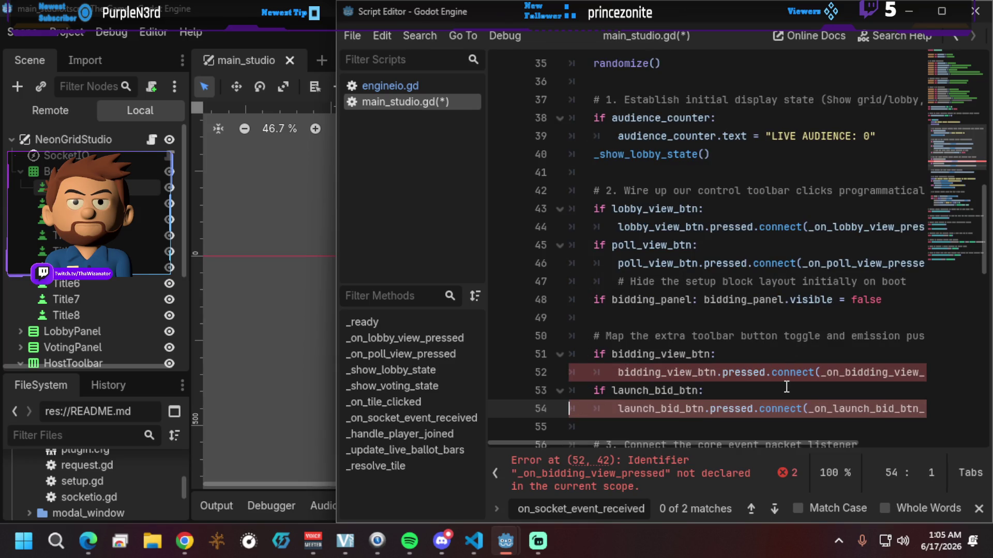
Step: Review the new _ready code and maximize the floating Script Editor window
click(610, 316)
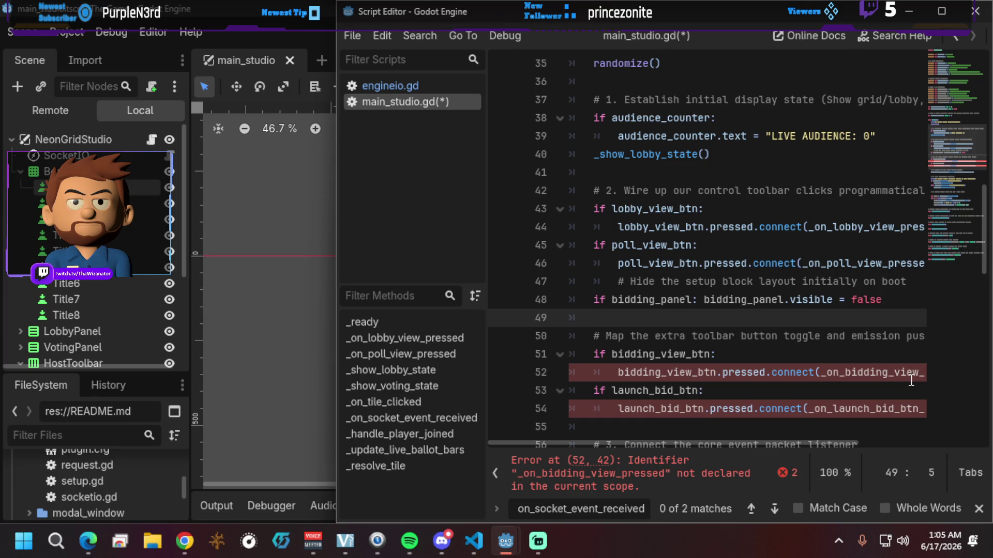
scroll(771, 379, up, 4)
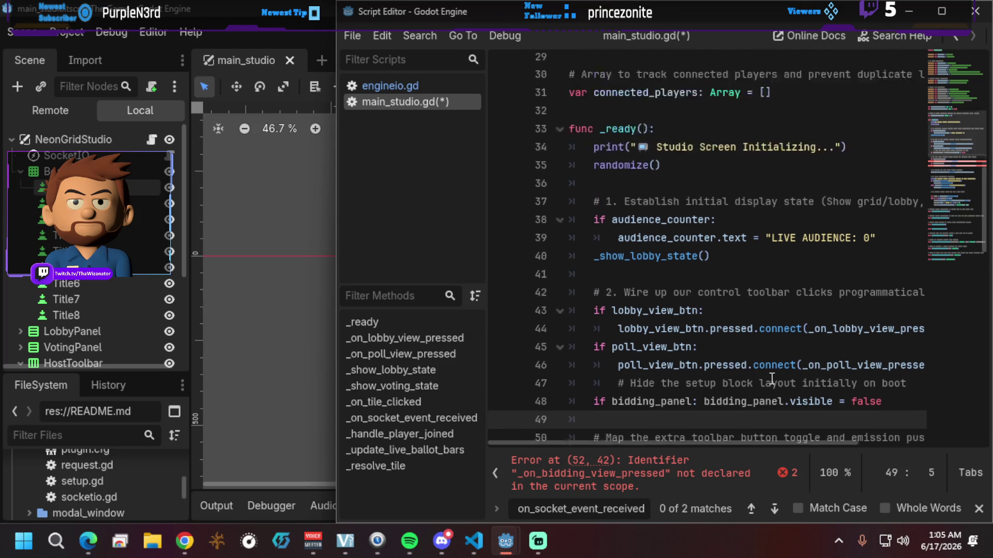
scroll(772, 379, up, 6)
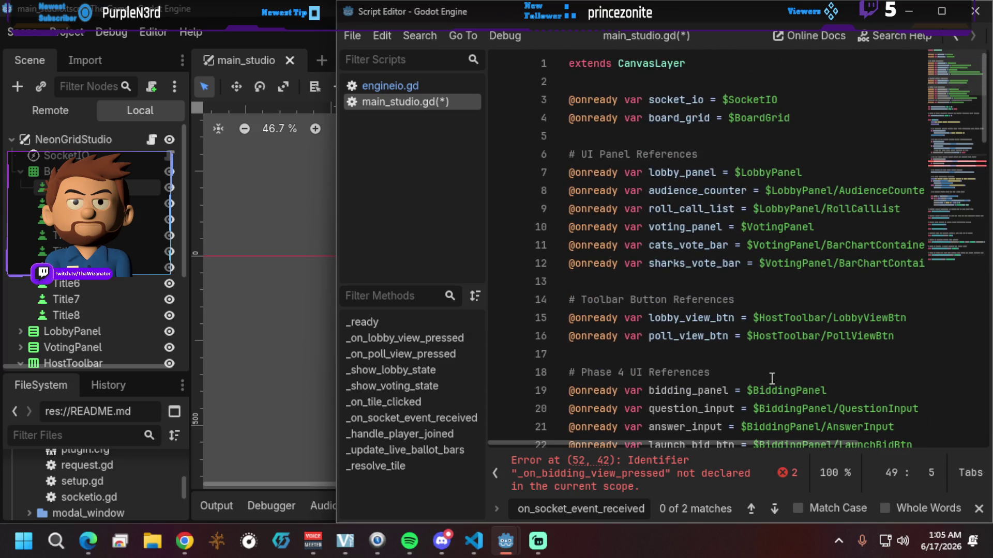
scroll(772, 379, down, 2)
scroll(771, 379, down, 1)
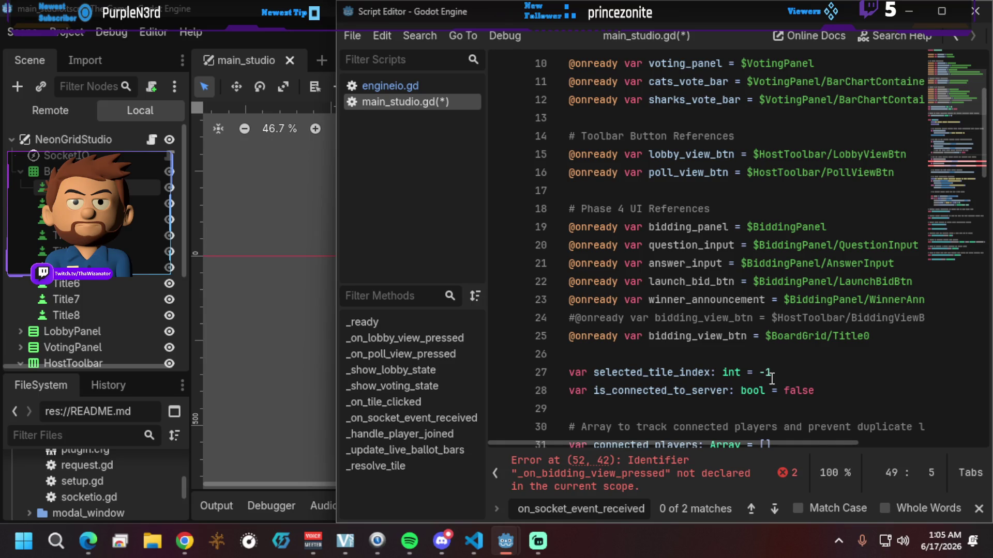
scroll(771, 379, down, 7)
scroll(771, 379, down, 2)
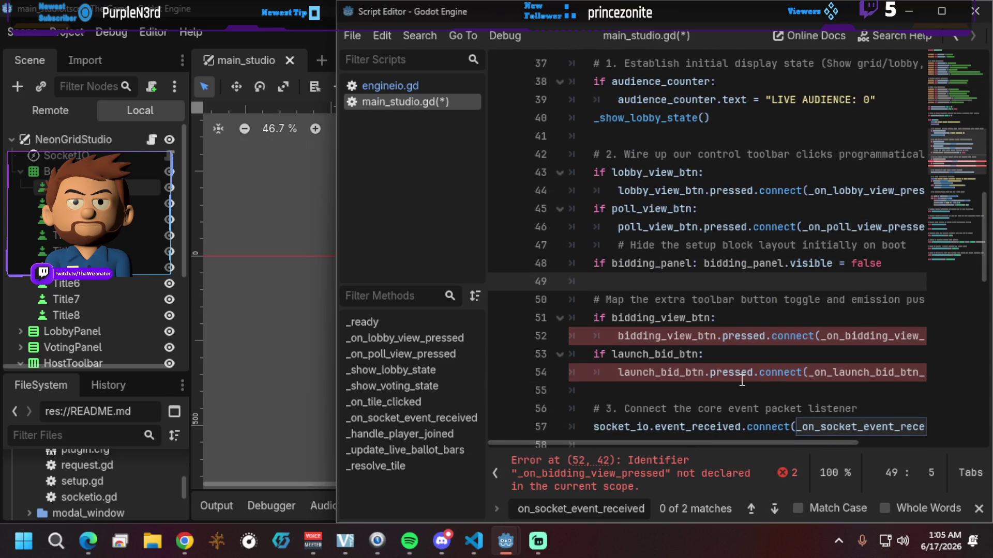
click(941, 10)
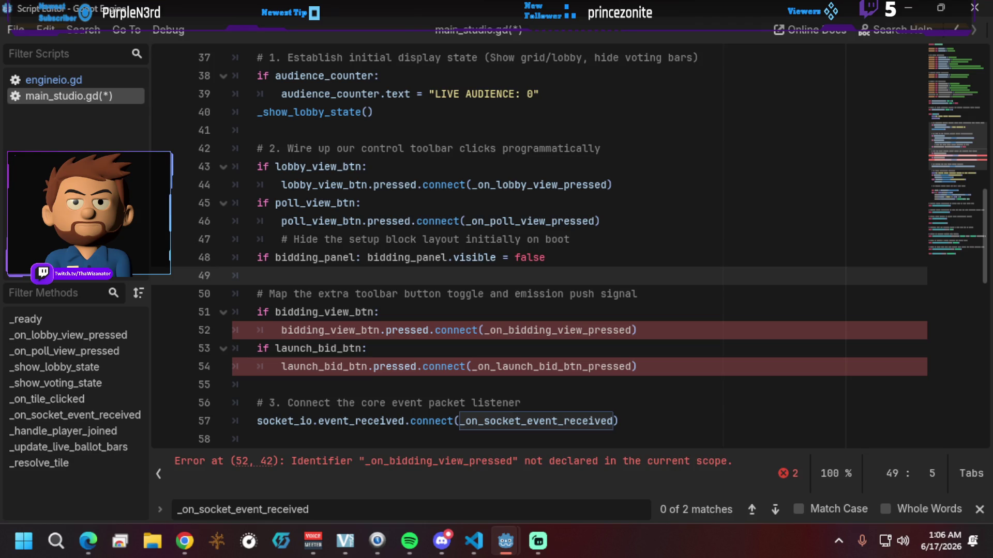
Step: Paste _on_bidding_view_pressed, _on_launch_bid_btn_pressed and _handle_leader_board_flash after line 217
key(alt+Tab)
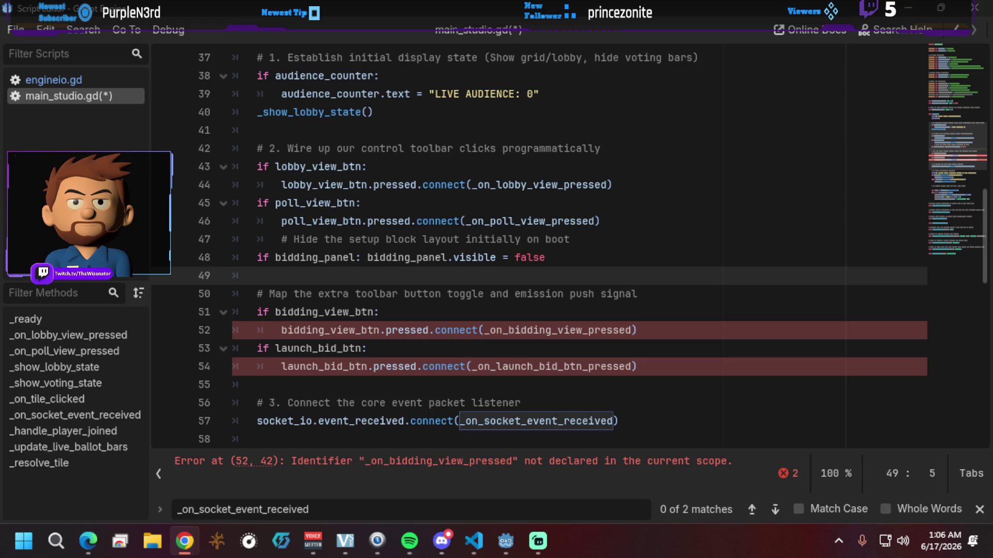
scroll(416, 310, down, 6)
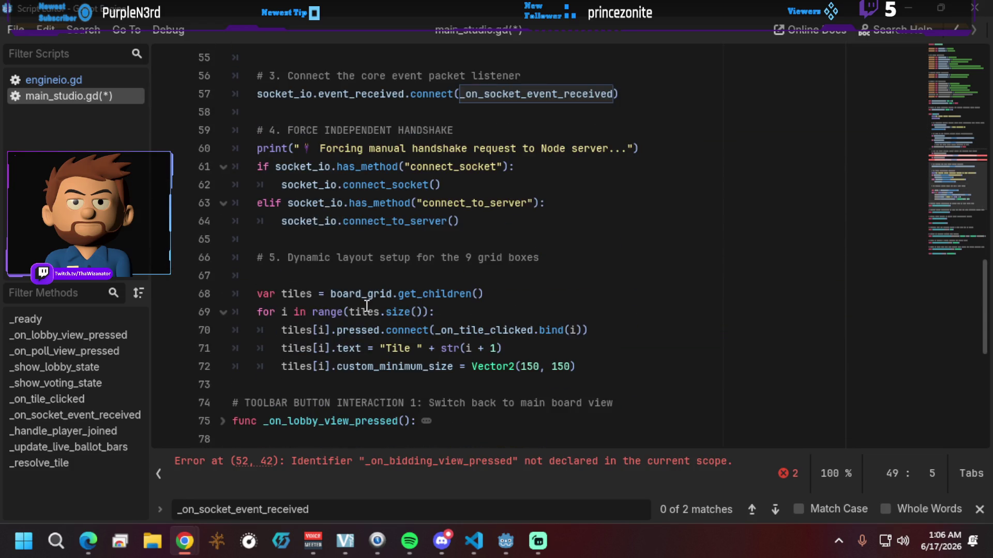
scroll(365, 306, down, 8)
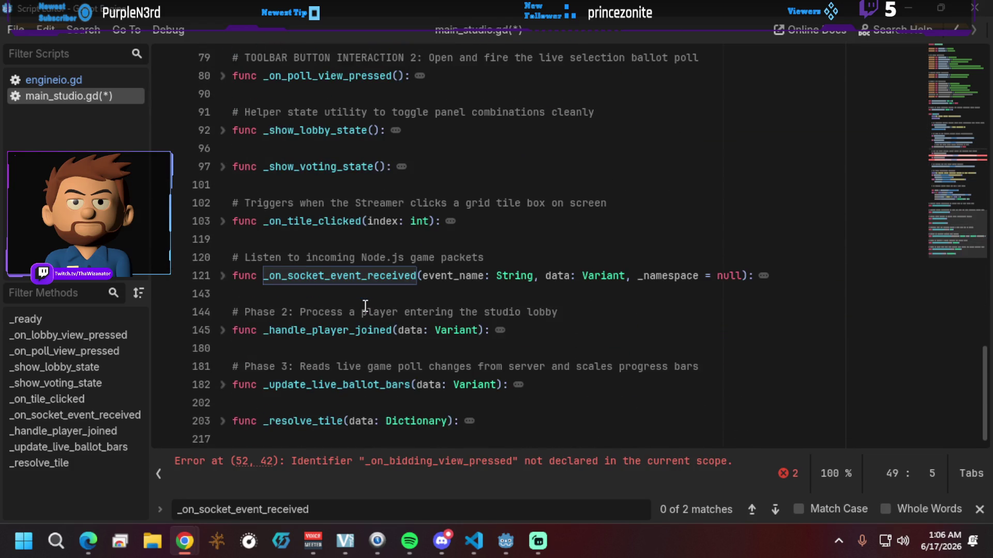
click(234, 438)
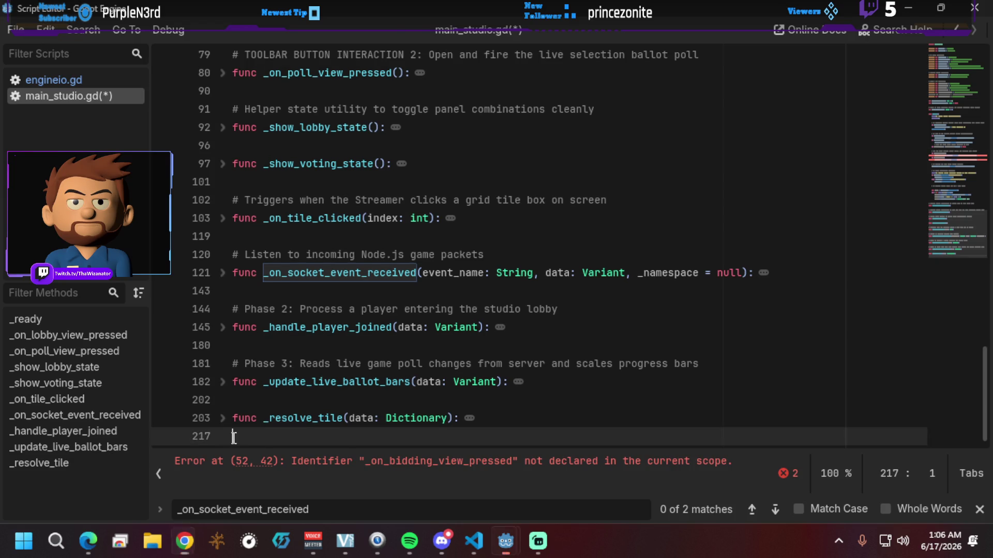
key(Return)
key(Return)
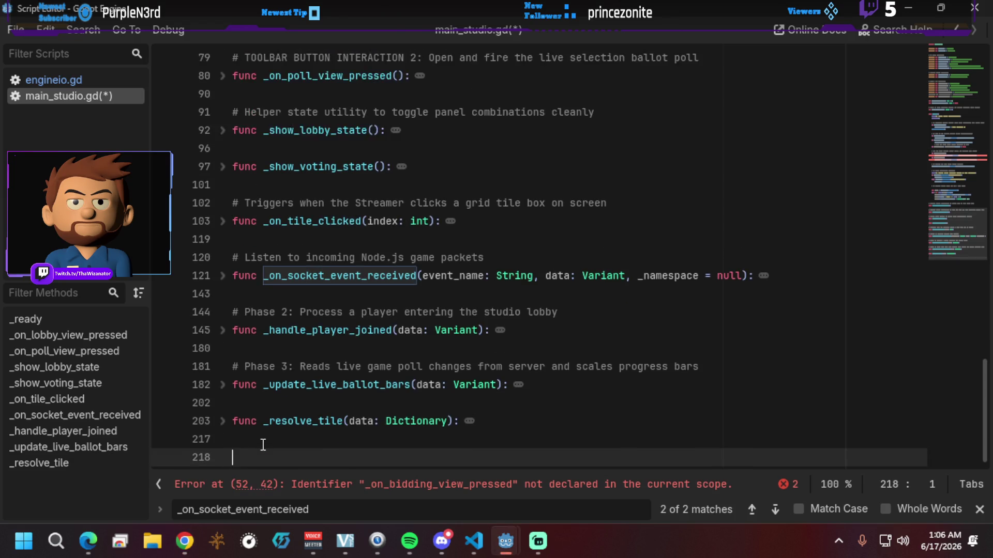
key(ctrl+v)
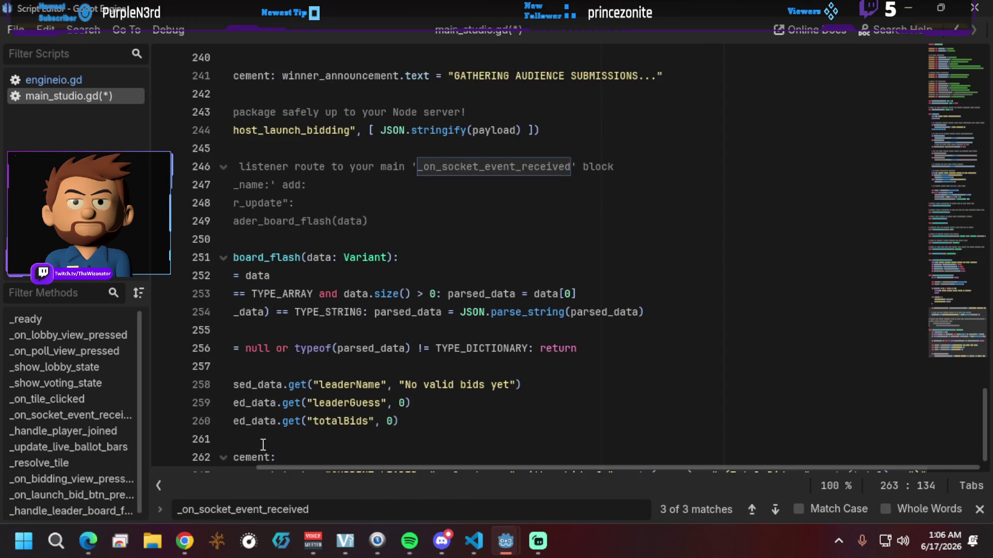
scroll(262, 444, up, 10)
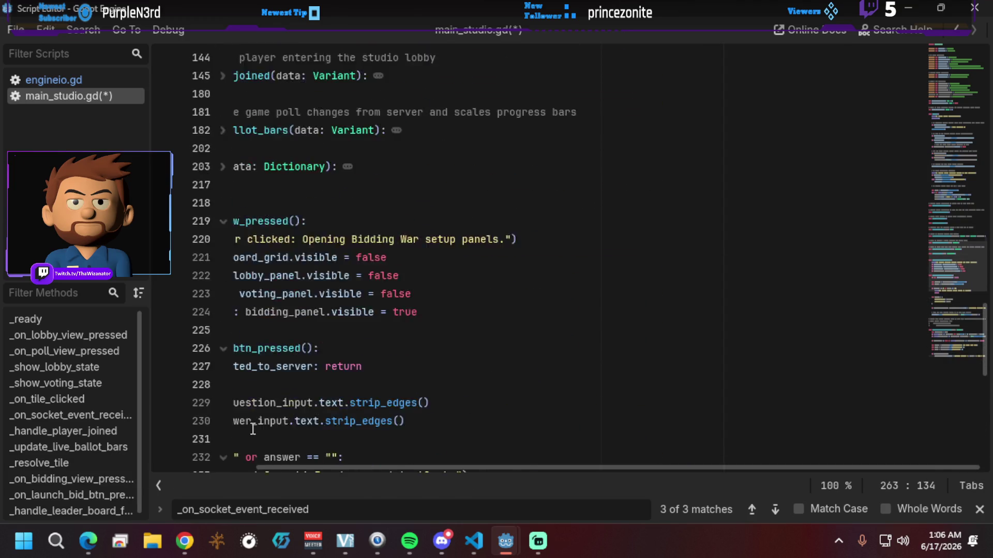
scroll(244, 340, up, 7)
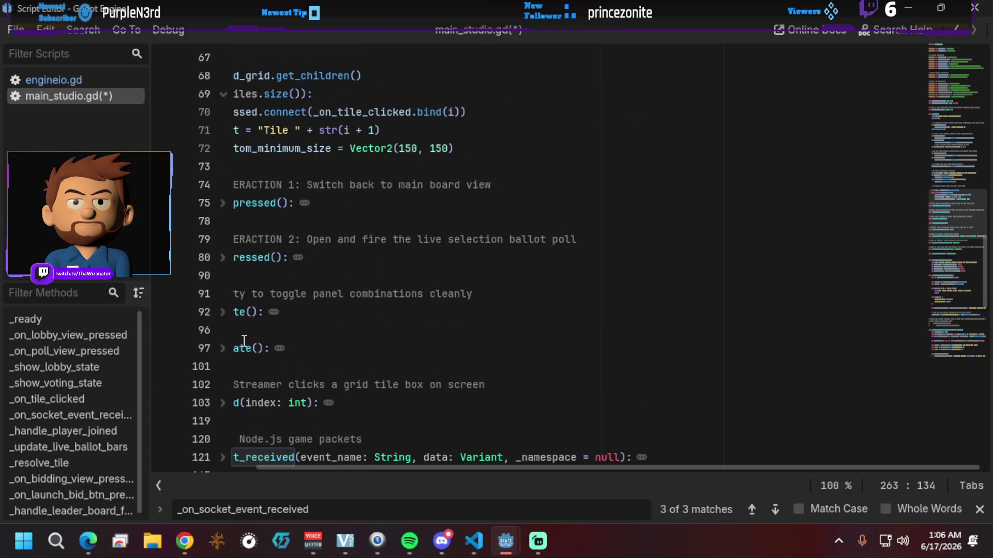
scroll(244, 340, up, 5)
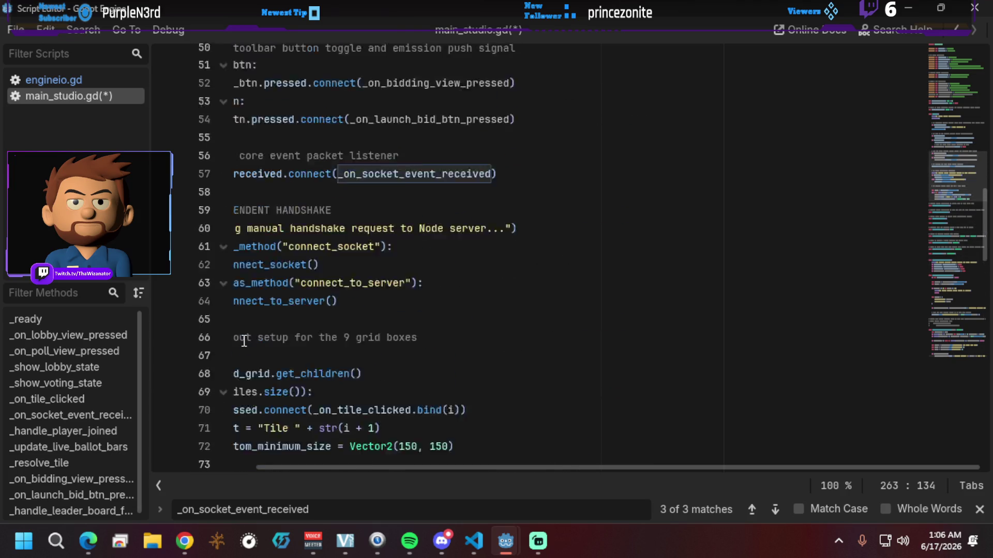
scroll(244, 340, up, 6)
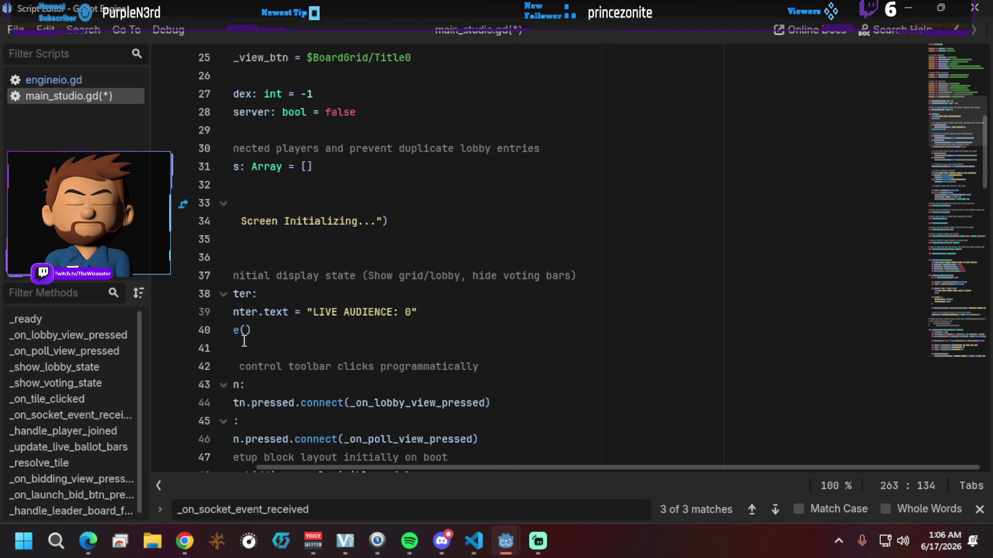
drag(277, 331, 159, 332)
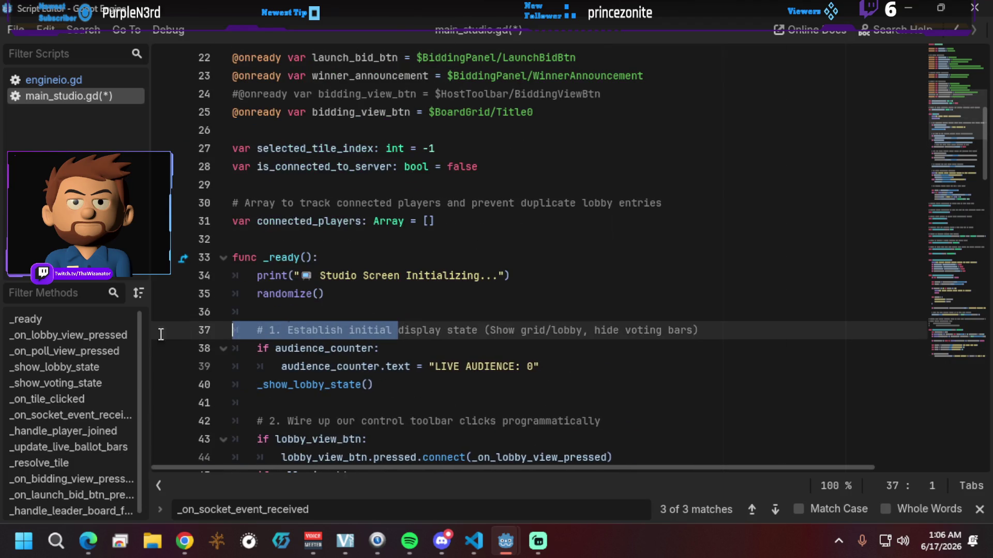
scroll(238, 291, up, 3)
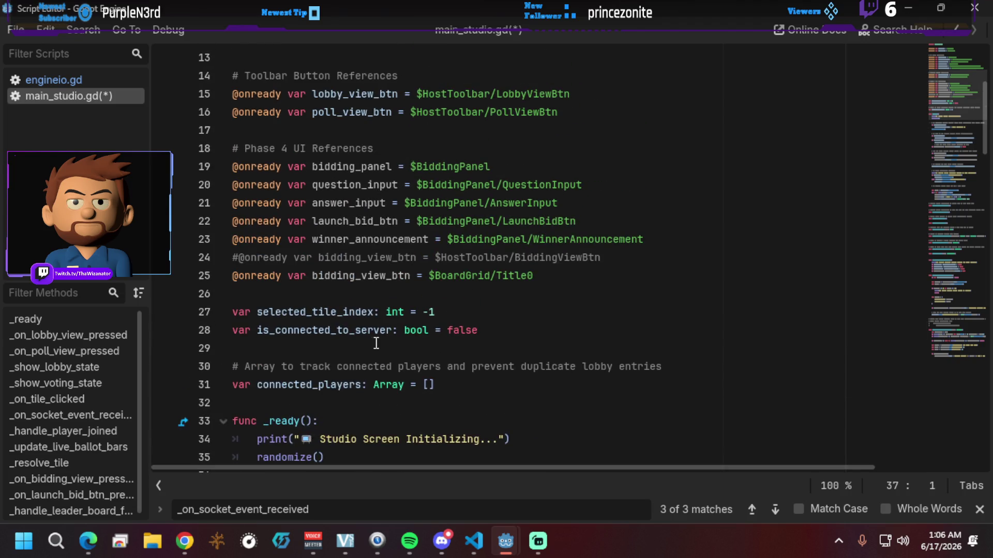
scroll(375, 344, down, 8)
scroll(373, 345, down, 20)
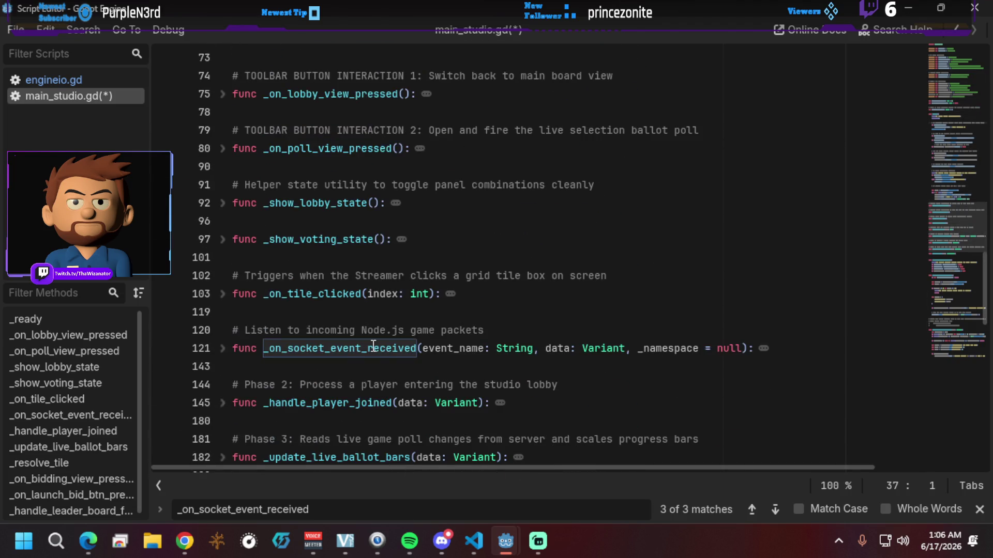
scroll(373, 346, up, 3)
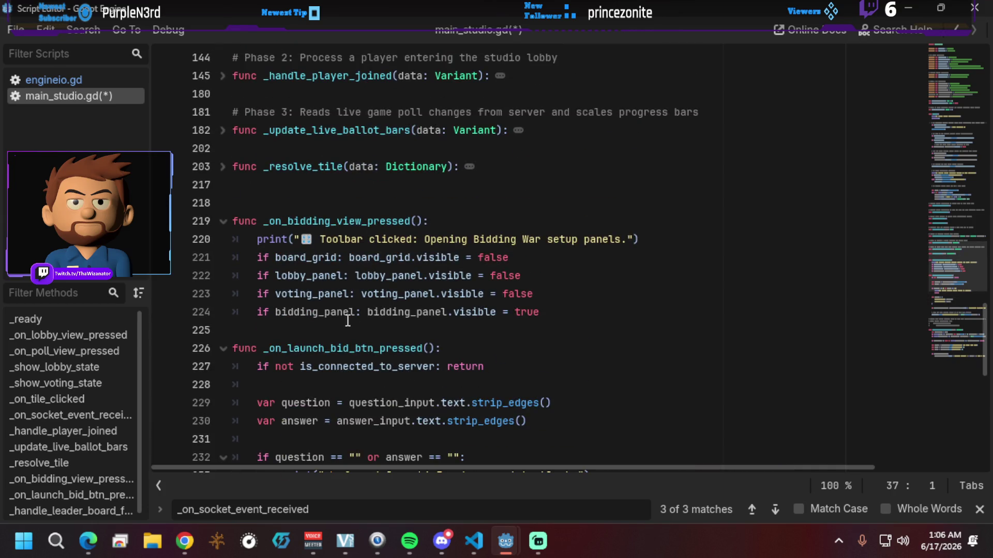
Step: Collapse _on_bidding_view_pressed and _on_launch_bid_btn_pressed and add a '# Phase 4' comment on line 218
click(224, 221)
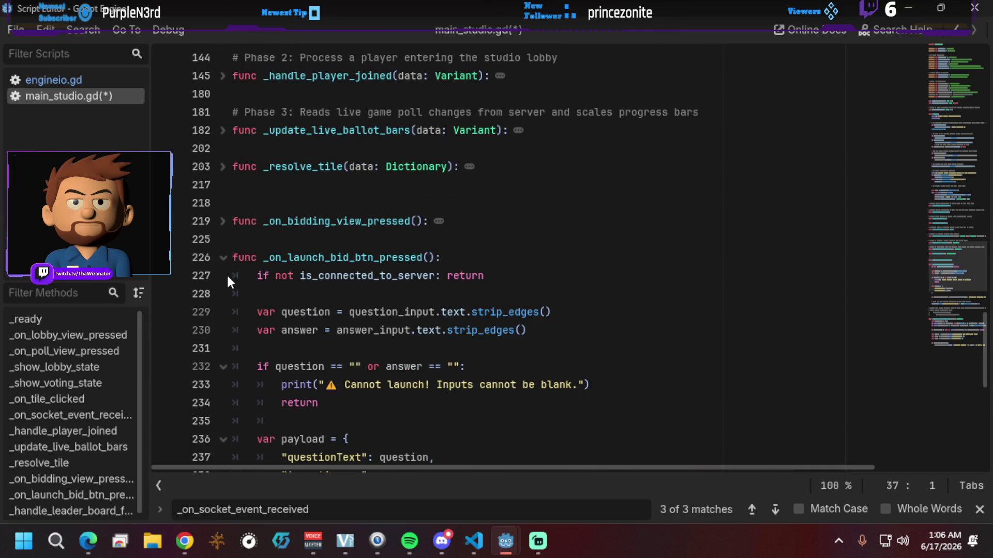
click(224, 258)
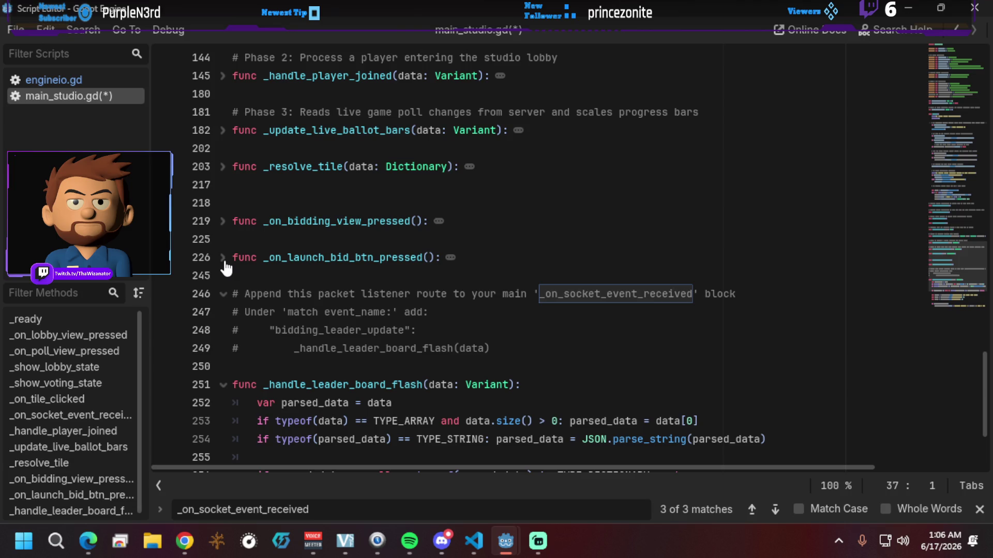
click(275, 203)
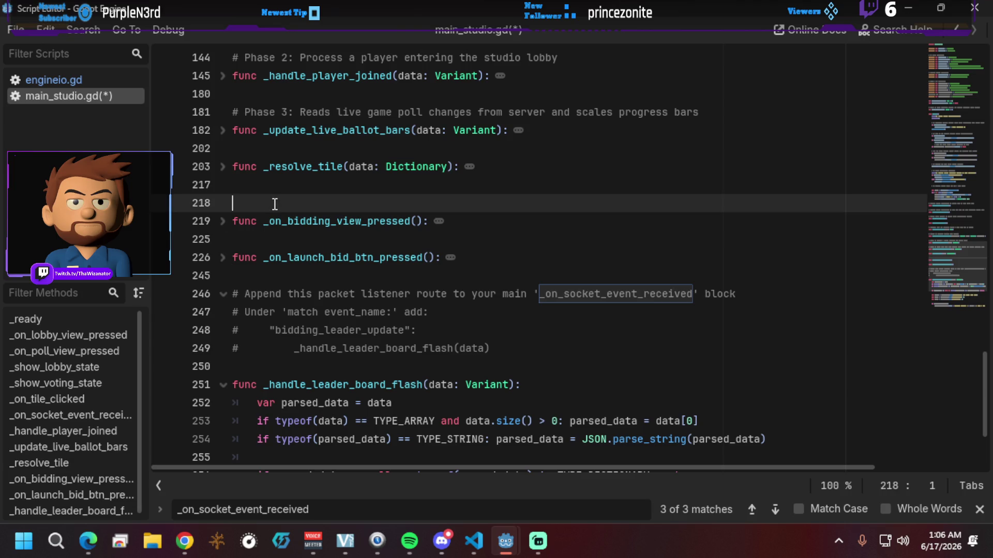
text(# Phase 4)
Step: Begin selecting the leader board comment and _handle_leader_board_flash function
click(269, 239)
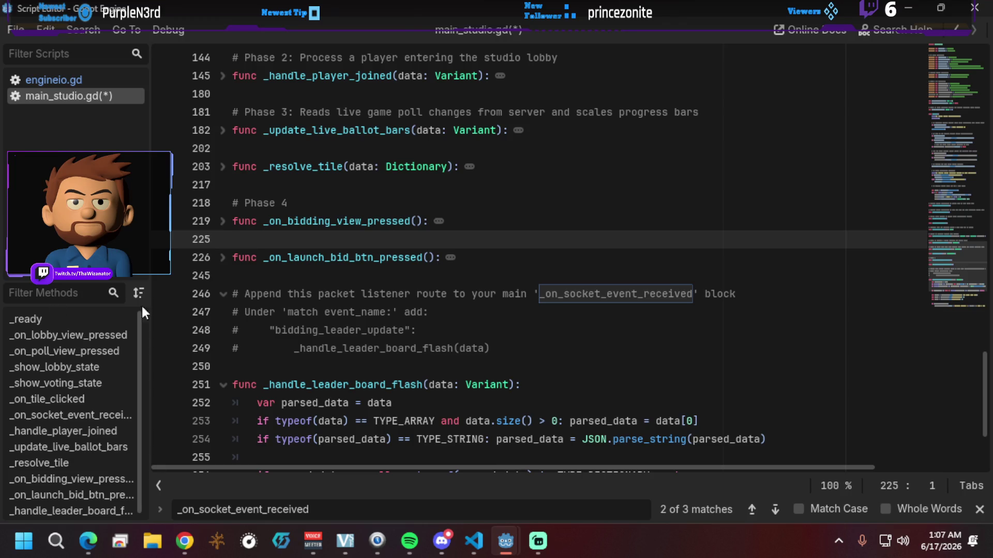
scroll(206, 152, down, 3)
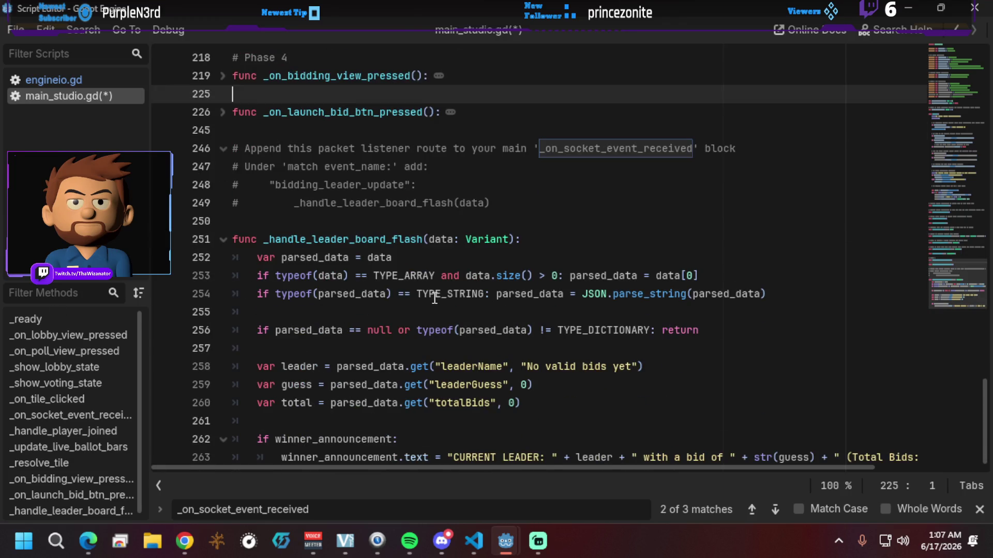
click(233, 129)
Step: Delete the selected leader board comment and function block
drag(235, 130, 538, 530)
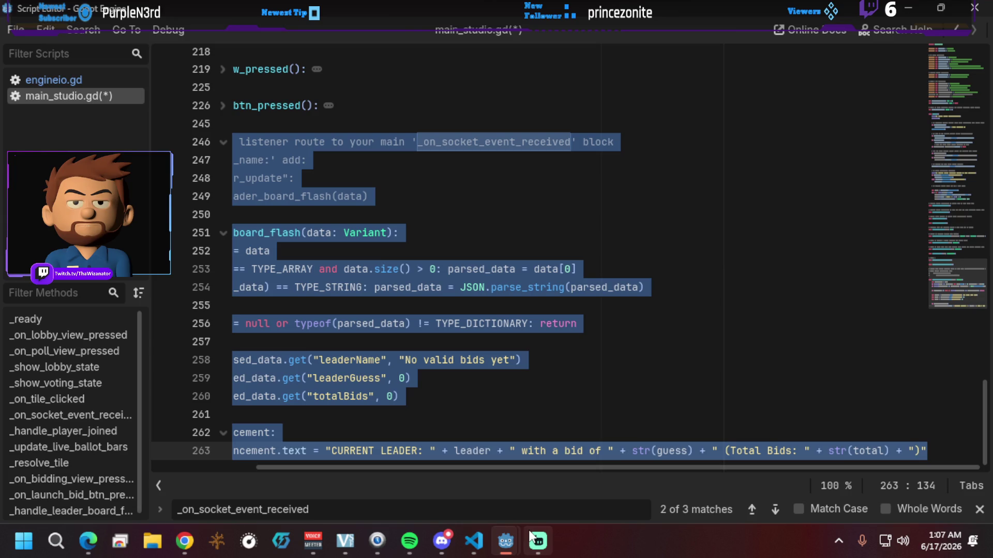
key(Delete)
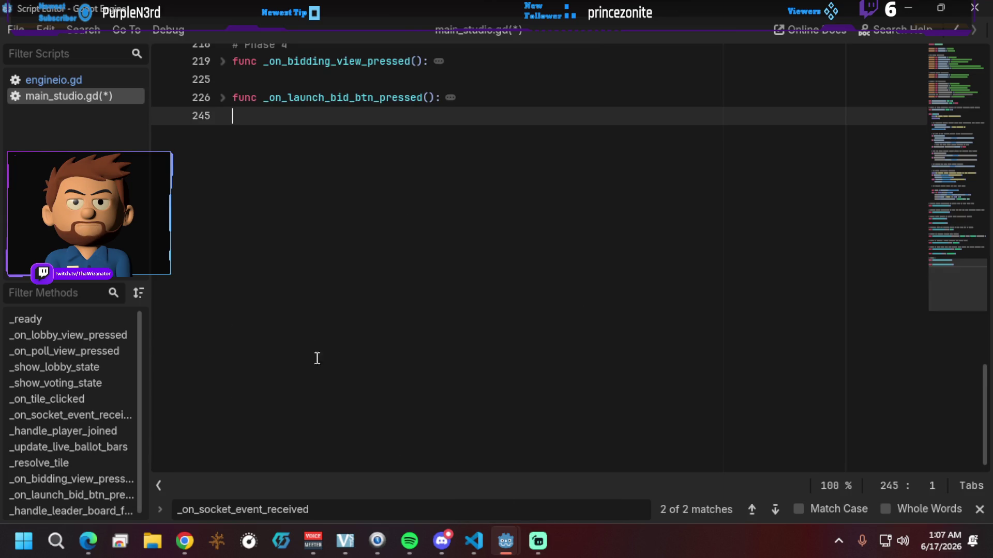
scroll(317, 356, up, 10)
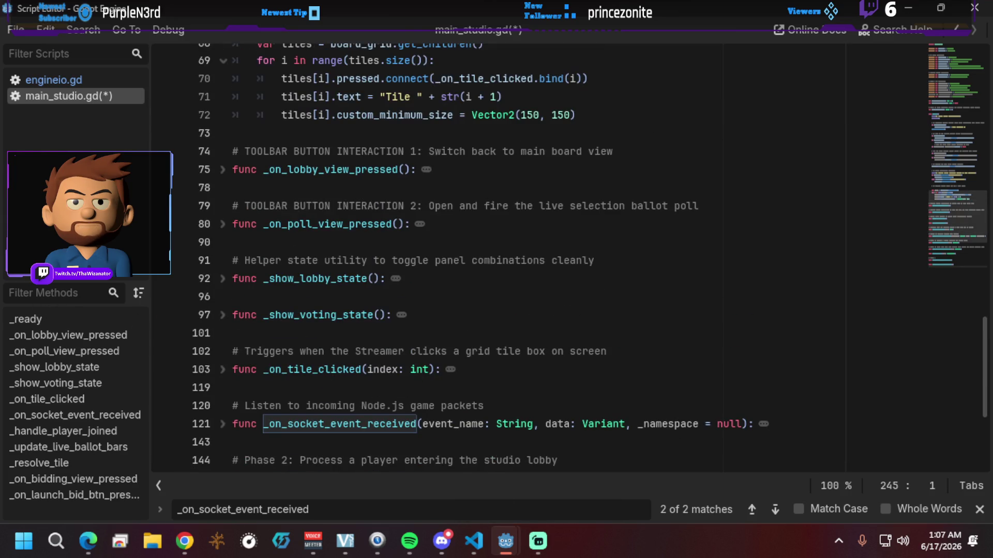
Step: Jump to _on_socket_event_received via search and unfold its body
key(alt+Tab)
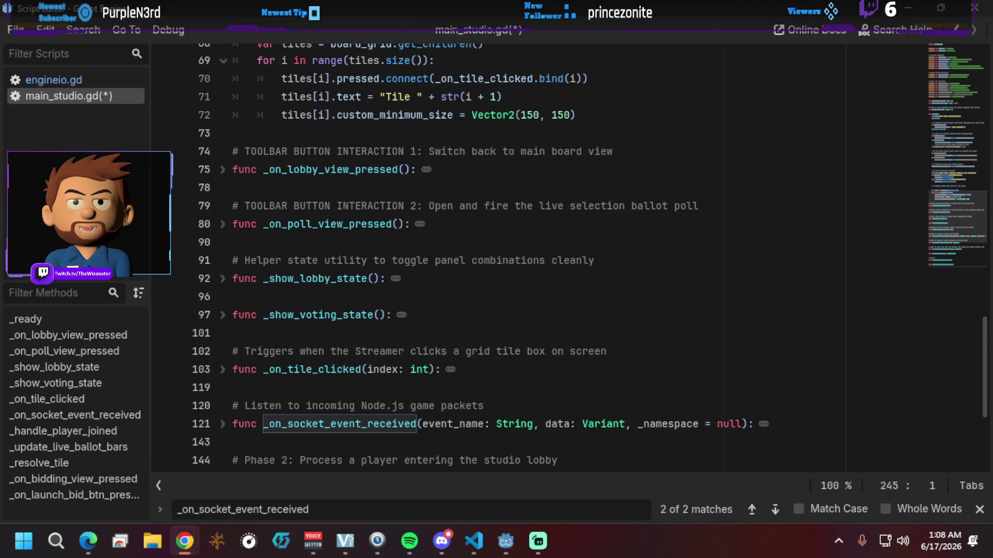
click(298, 512)
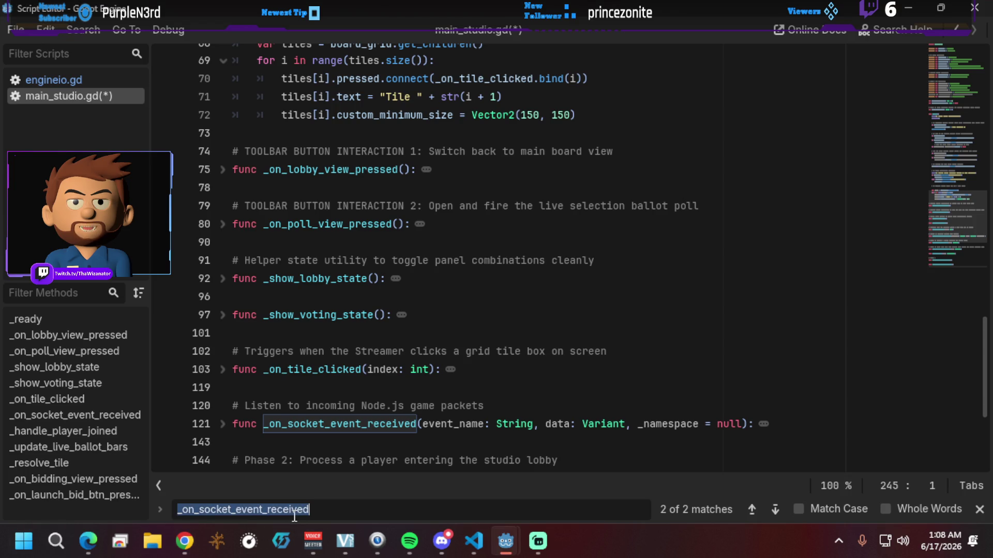
key(Return)
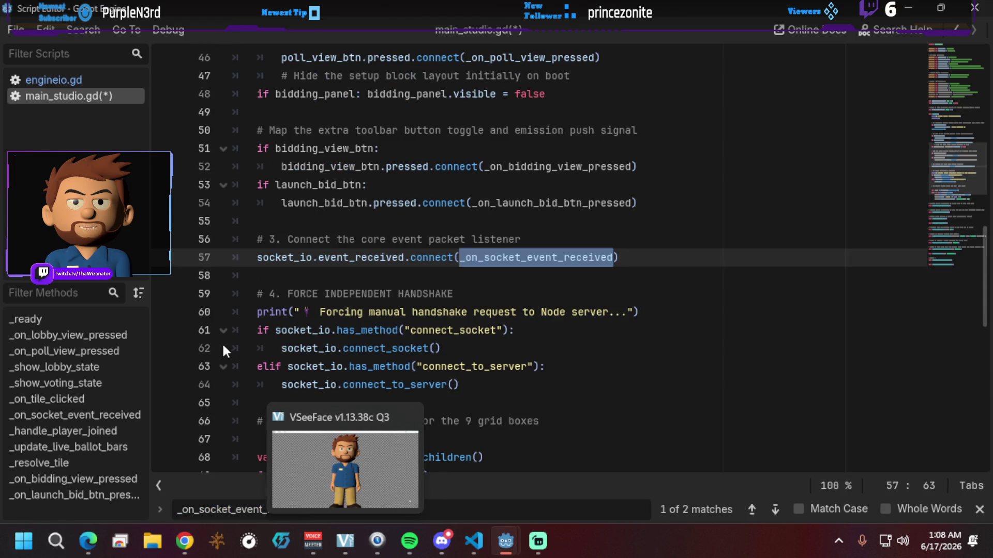
scroll(278, 298, up, 4)
scroll(278, 297, up, 5)
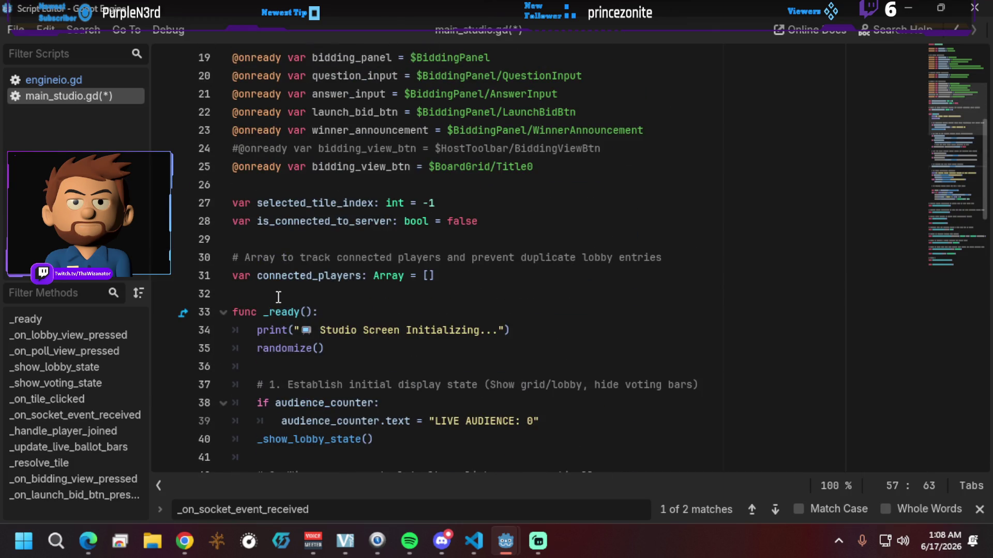
scroll(278, 297, down, 10)
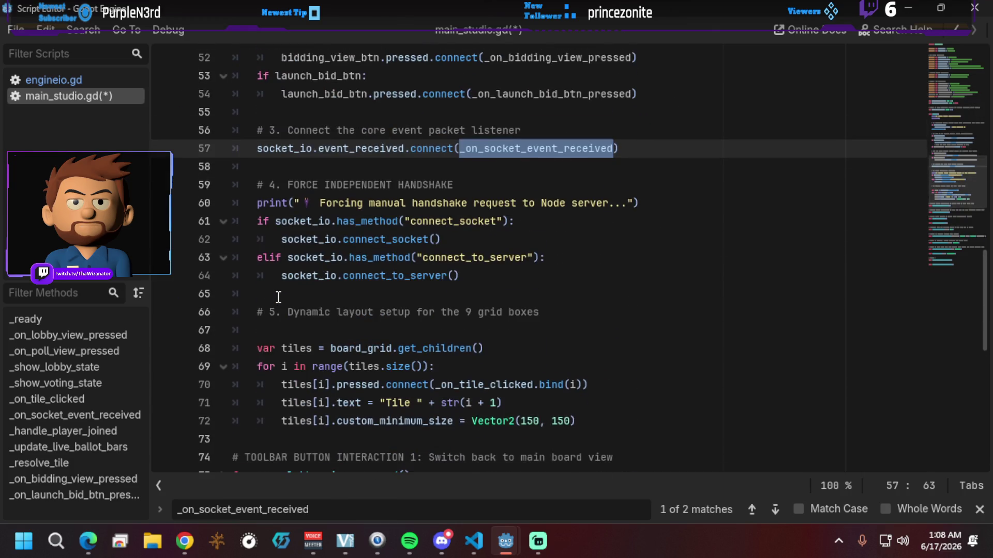
scroll(278, 297, down, 7)
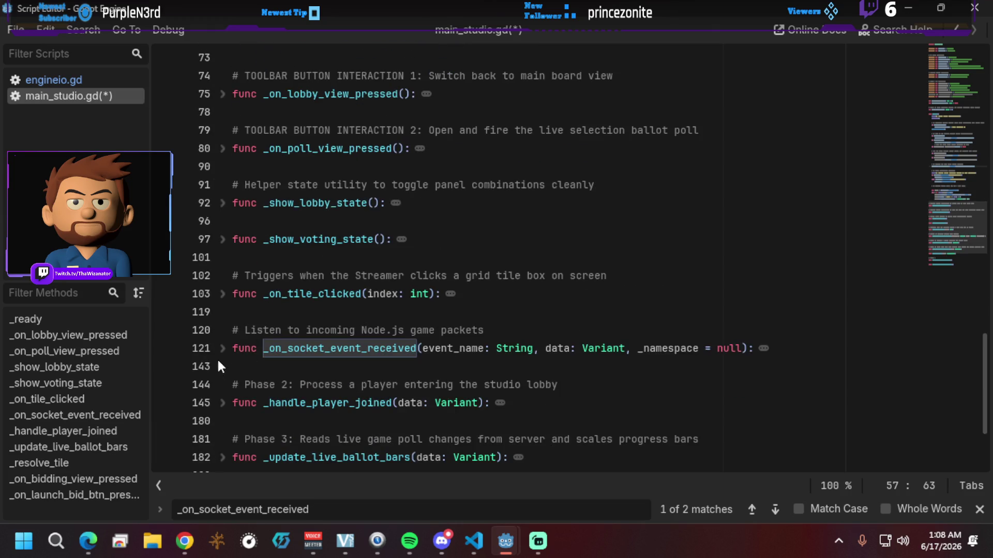
click(221, 349)
Step: Open a new line after _resolve_tile(data) on line 142 in the grid_tile_resolved case
scroll(211, 353, down, 4)
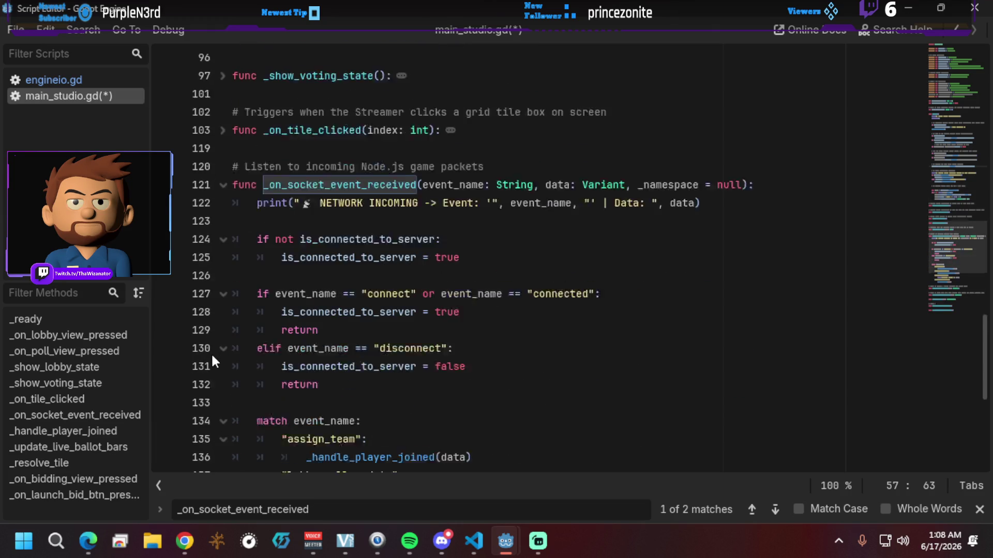
scroll(212, 357, down, 2)
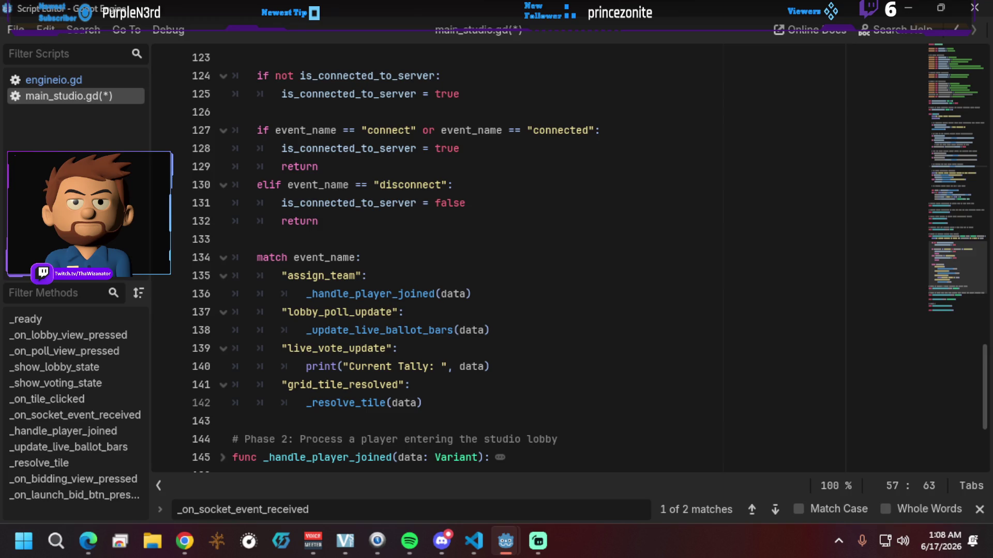
key(alt+Tab)
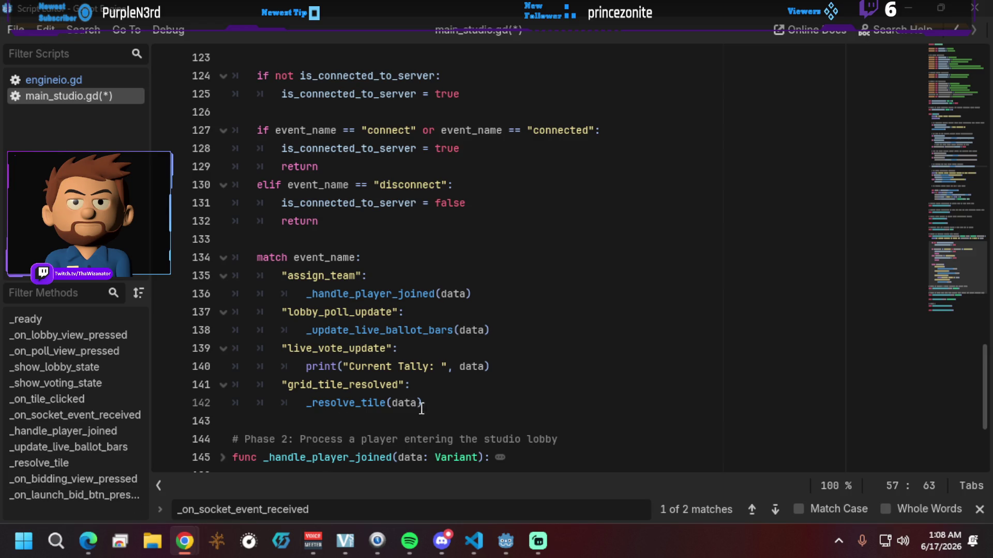
click(475, 407)
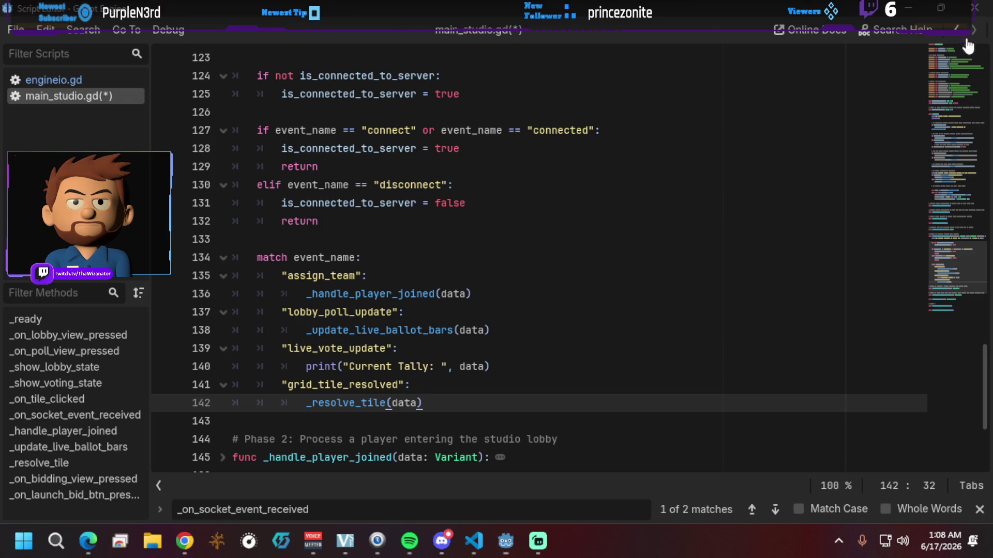
key(Return)
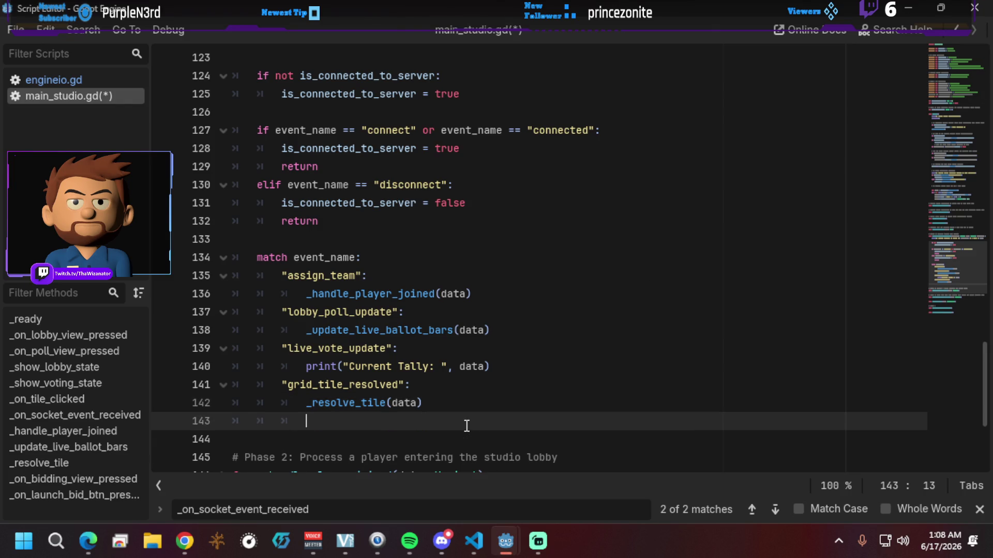
Step: Paste the bidding_leader_update case calling _handle_leader_board_flash(data) and remove its comment marks
text(#     "bidding_leader_update": #         _handle_leader_board_flash(data))
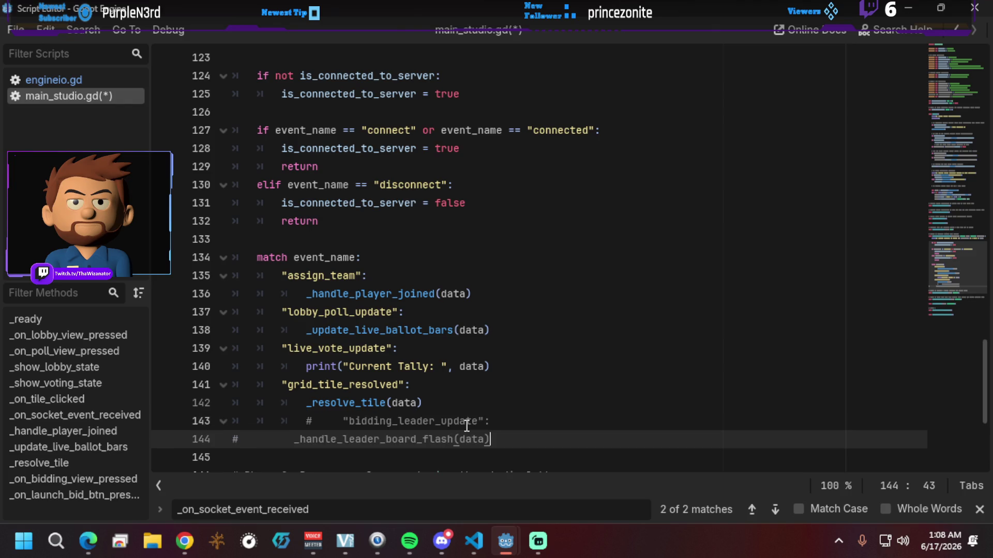
key(Home)
key(Delete)
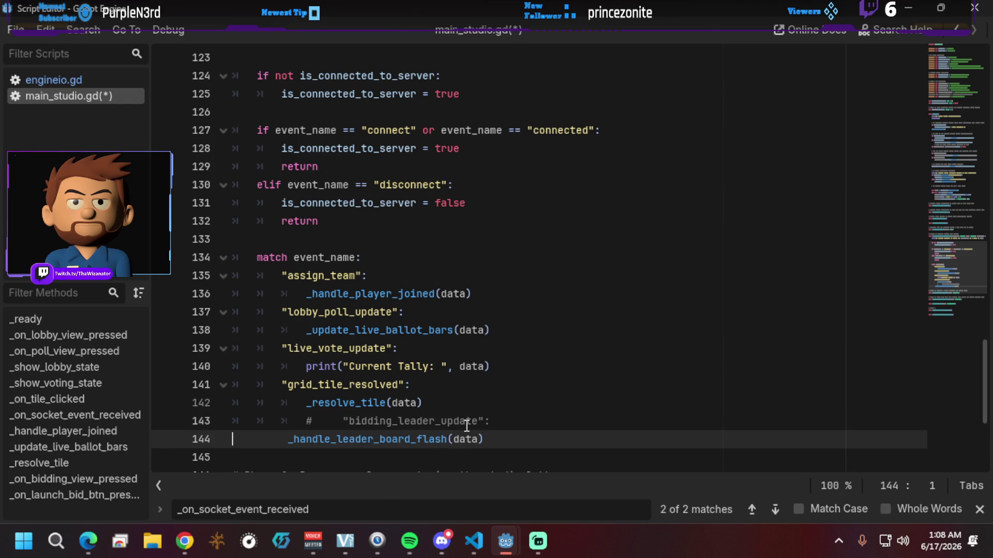
key(Up)
key(Right)
key(Right)
key(Right)
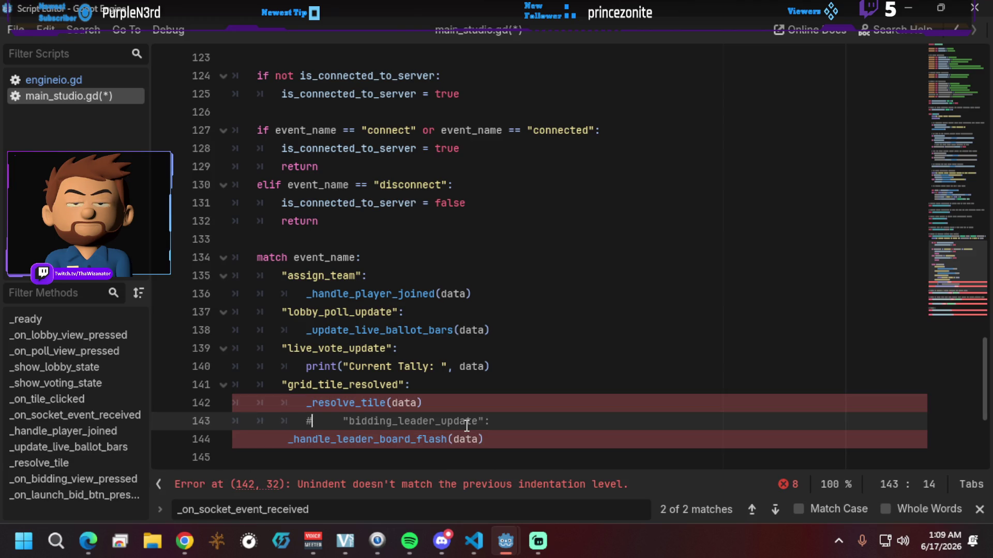
key(BackSpace)
key(BackSpace)
key(BackSpace)
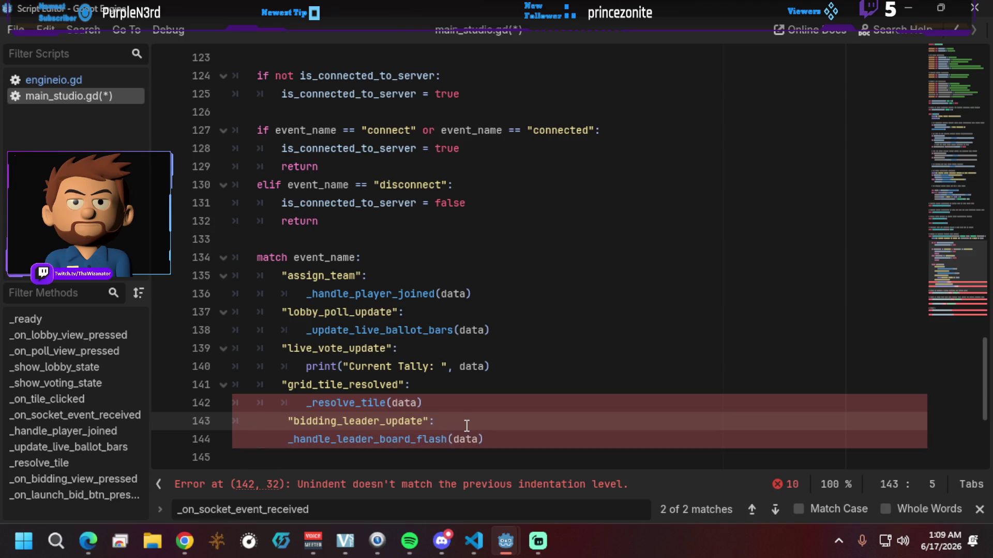
key(Down)
key(Delete)
key(Delete)
key(Delete)
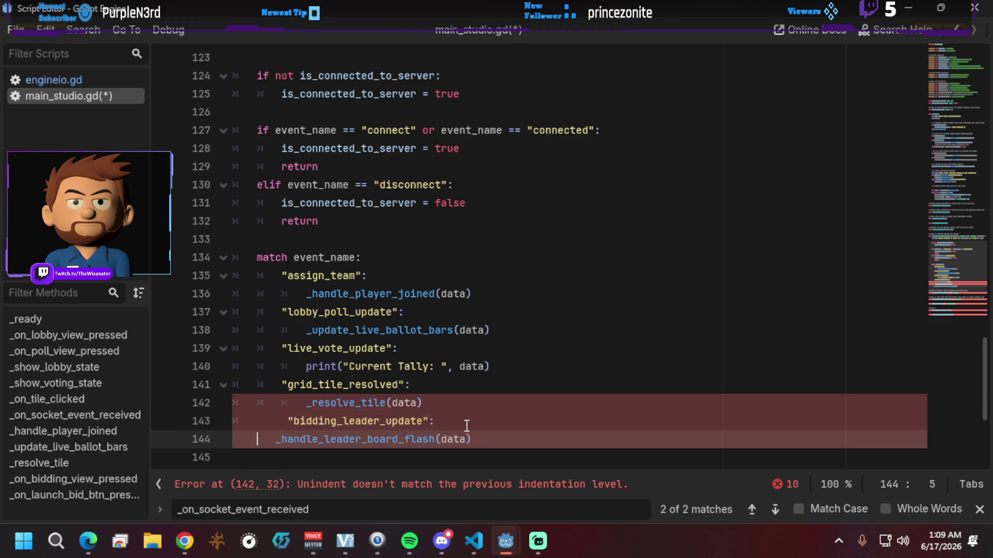
key(BackSpace)
key(BackSpace)
key(BackSpace)
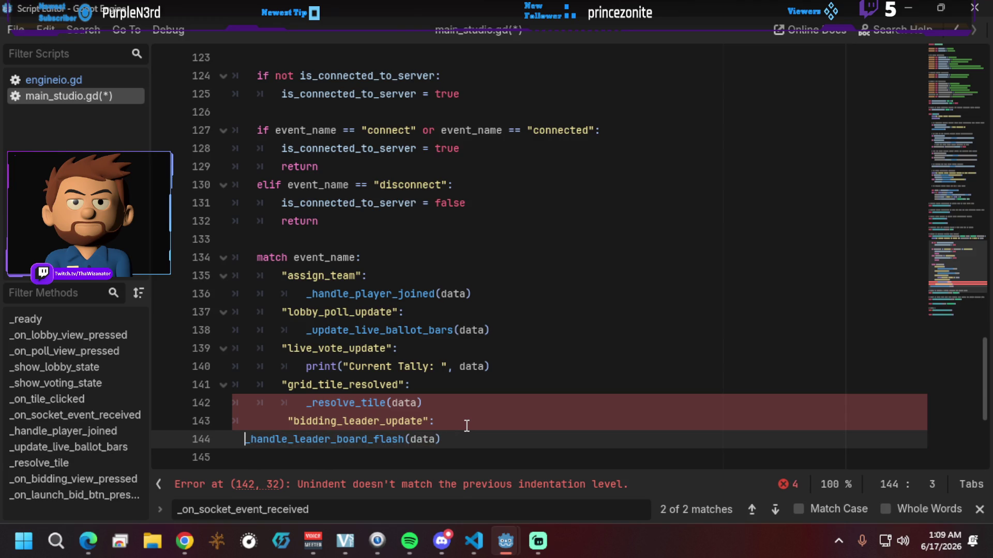
key(BackSpace)
key(BackSpace)
key(Return)
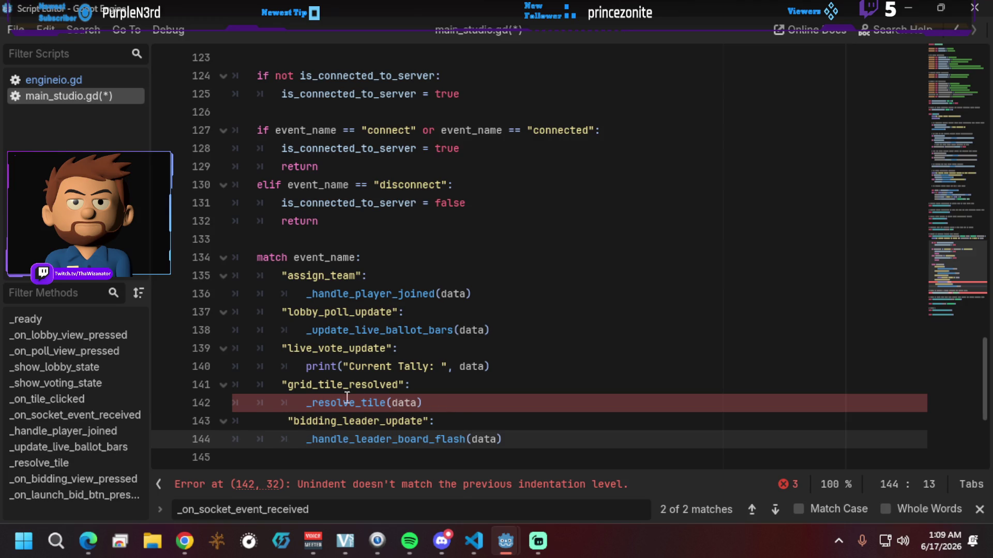
Step: Inspect the line 142 indentation error and save the script
click(327, 402)
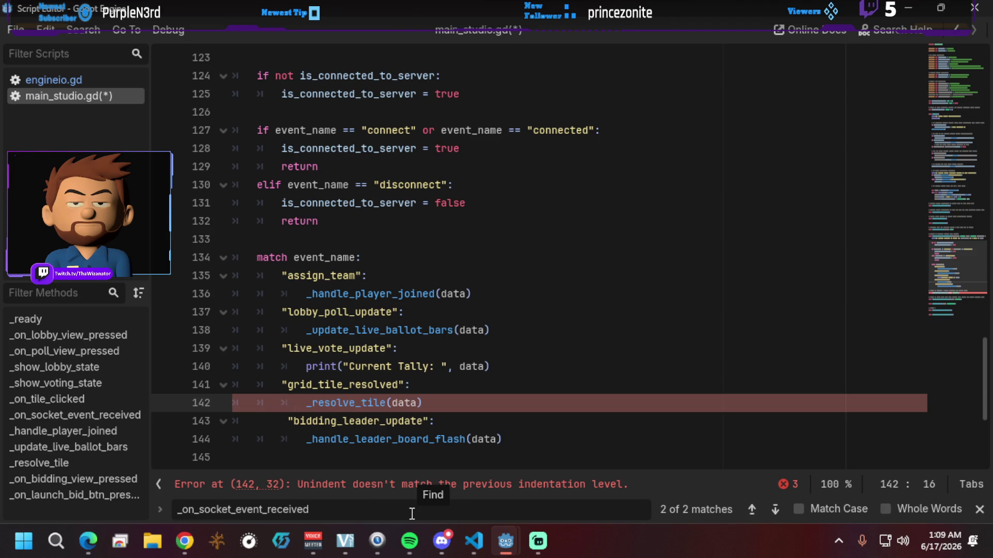
click(344, 489)
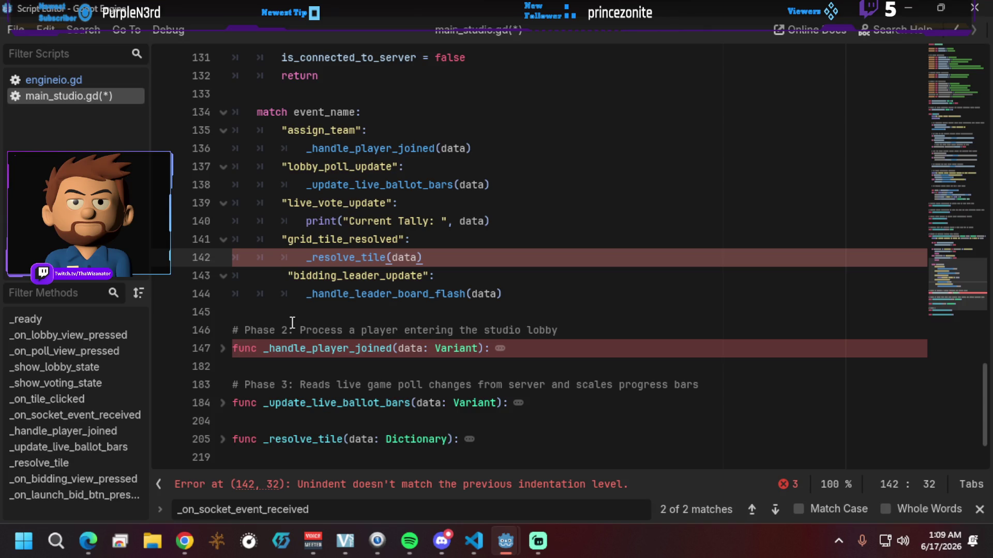
click(269, 275)
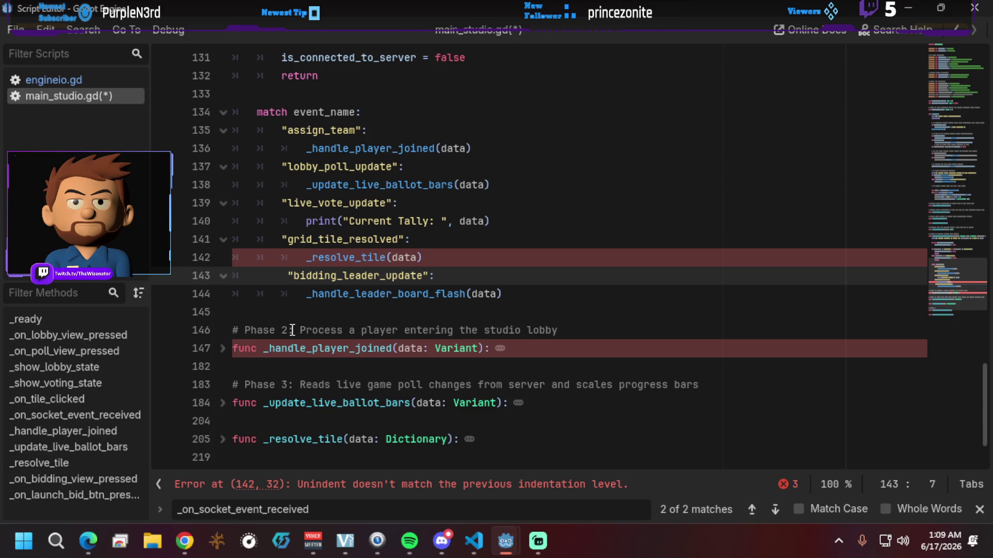
key(ctrl+s)
click(306, 258)
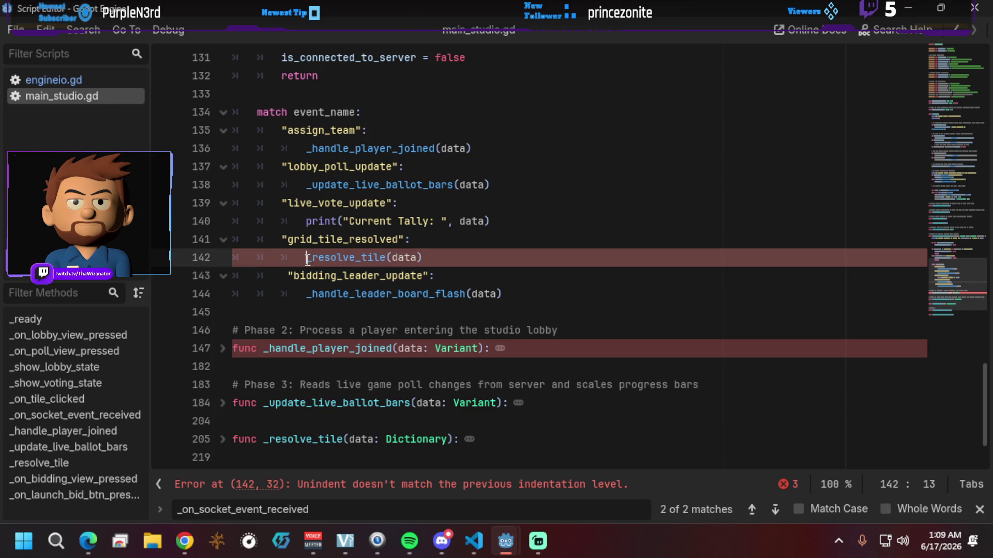
Step: Show the error list and re-indent the _resolve_tile call on line 142 with tabs
click(786, 485)
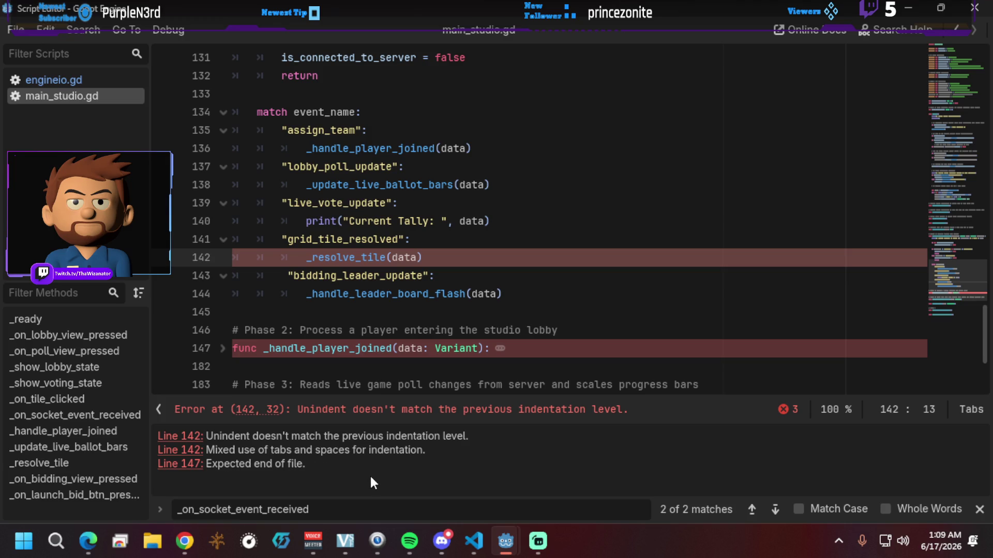
key(BackSpace)
key(BackSpace)
key(BackSpace)
key(BackSpace)
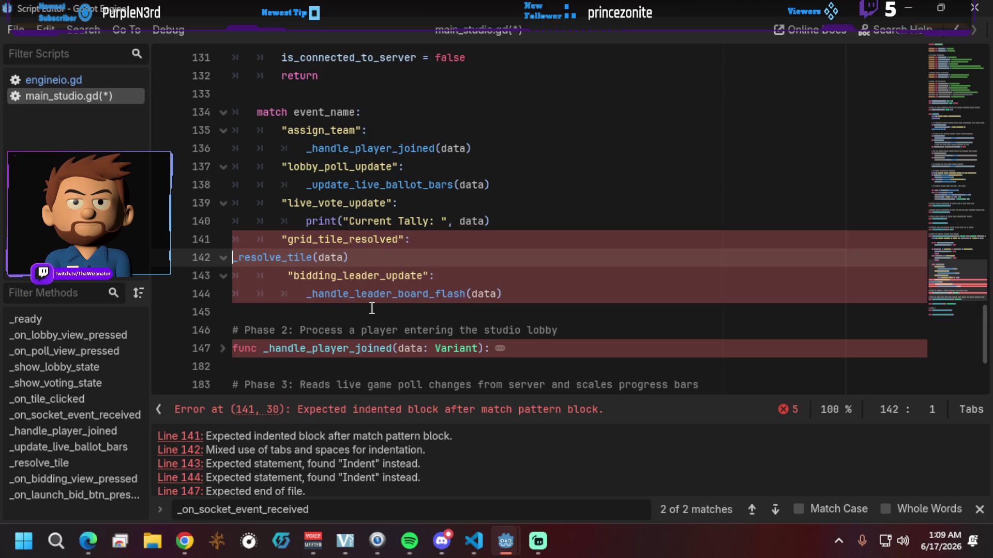
key(Tab)
key(Tab)
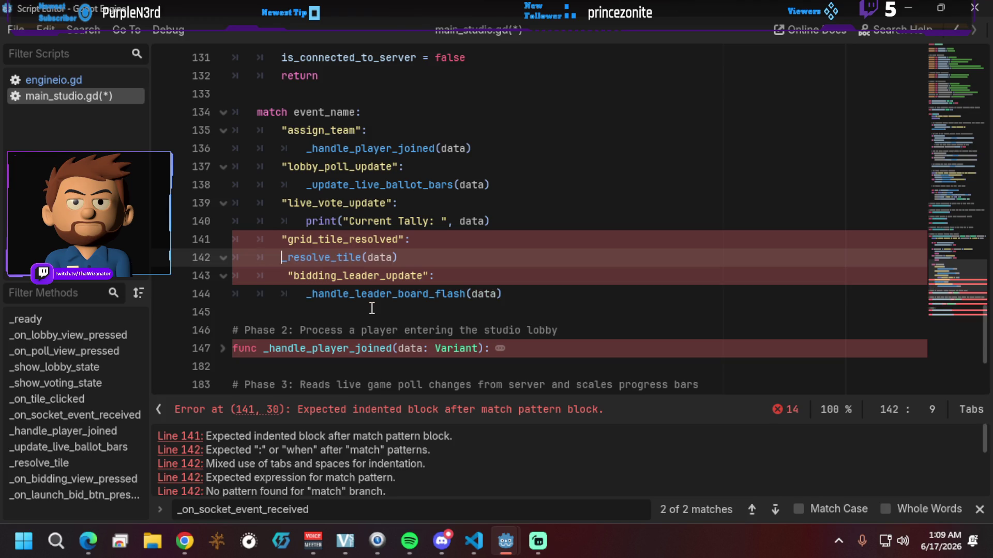
key(Tab)
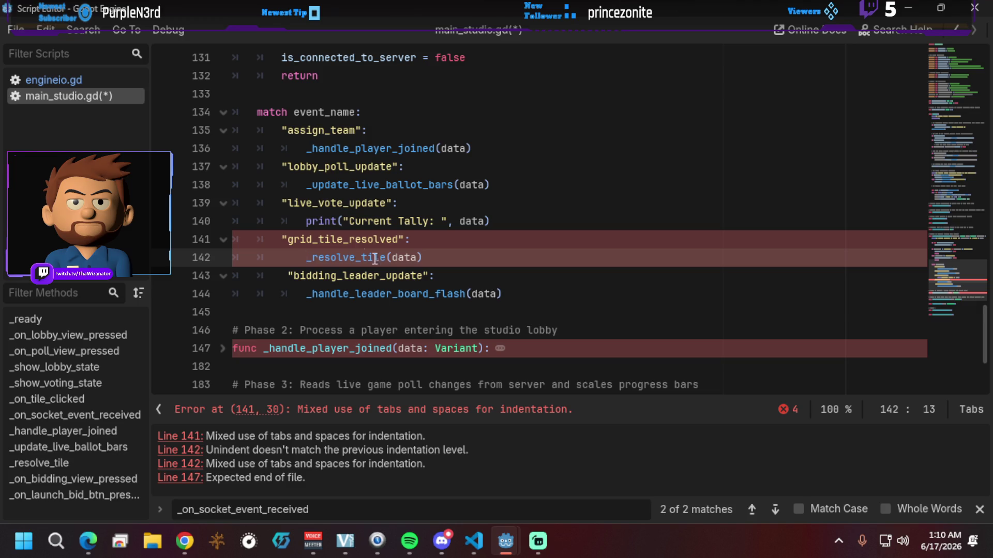
Step: Replace space indentation on lines 140–144 with tabs, leaving only the missing _handle_leader_board_flash error
drag(306, 221, 190, 228)
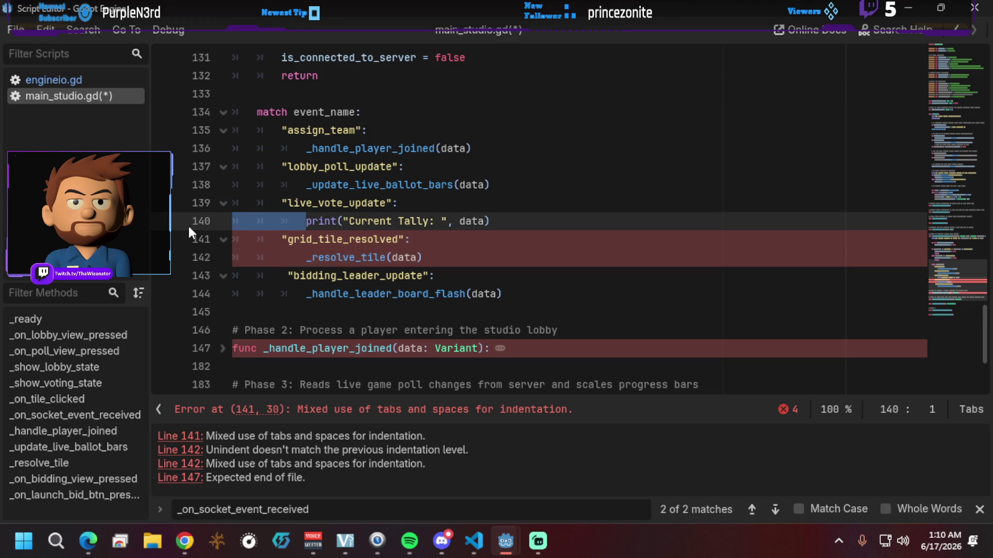
drag(304, 257, 191, 259)
key(Tab)
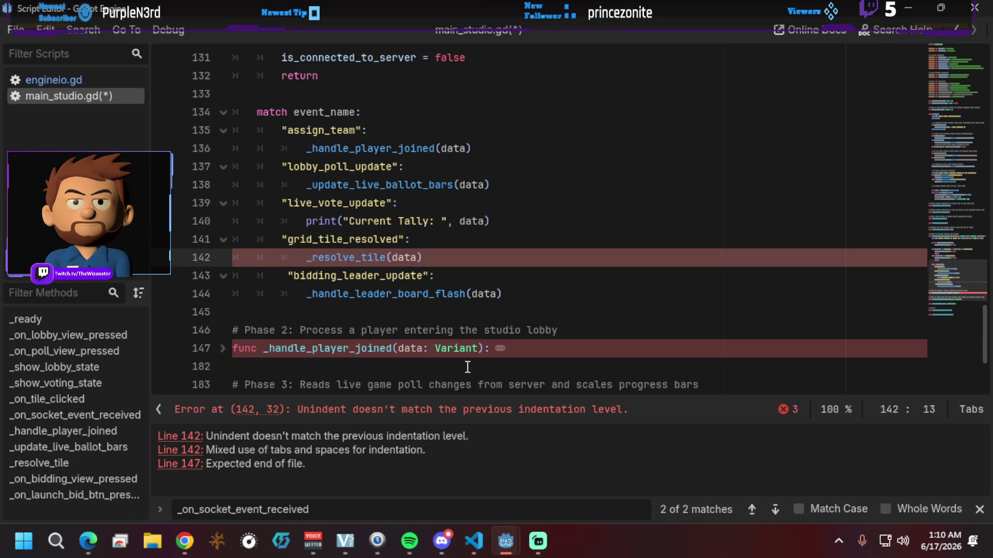
drag(305, 294, 204, 293)
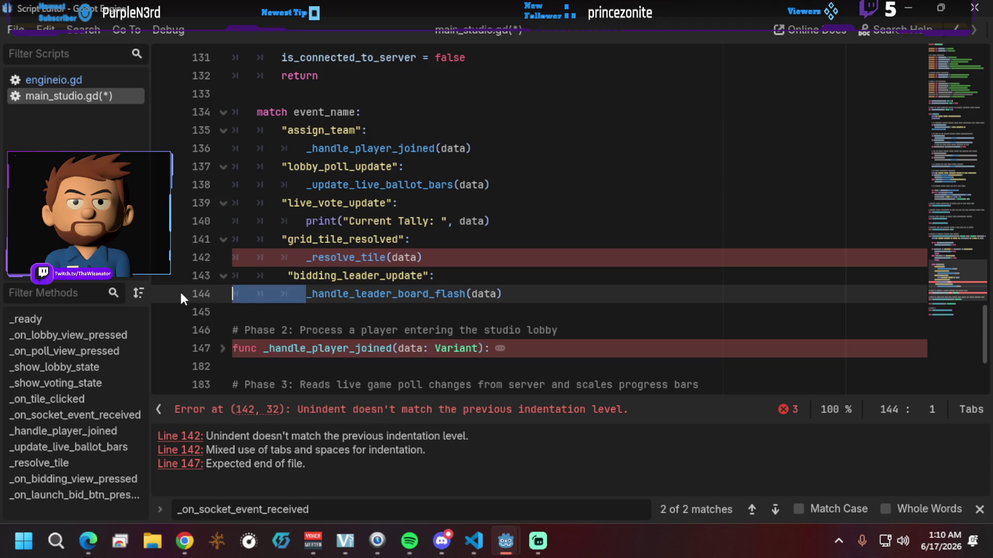
key(Tab)
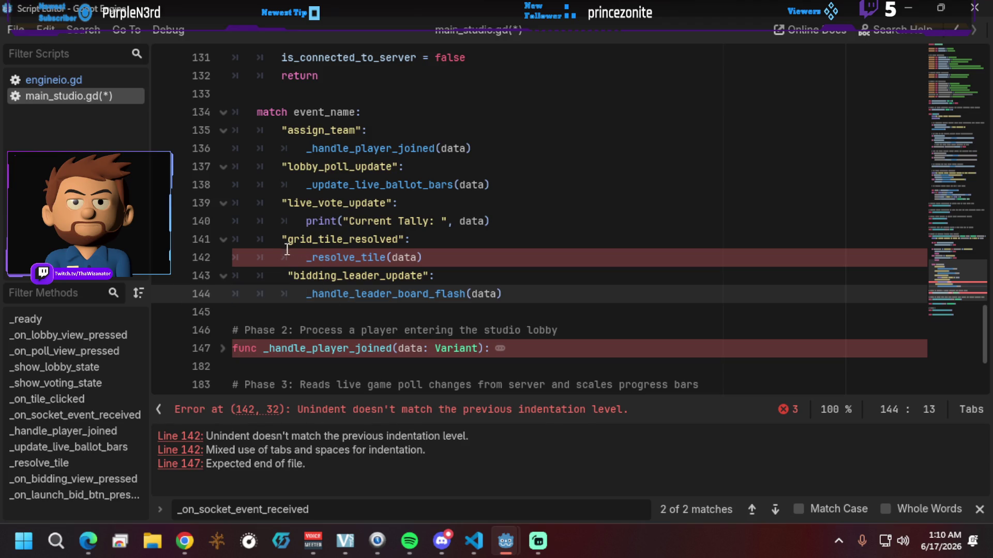
drag(281, 239, 174, 247)
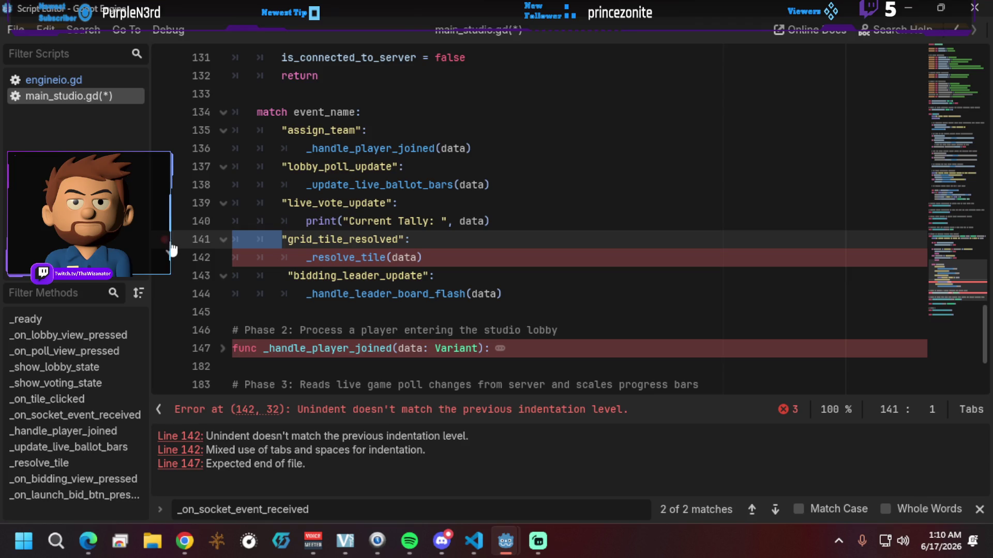
click(283, 275)
key(BackSpace)
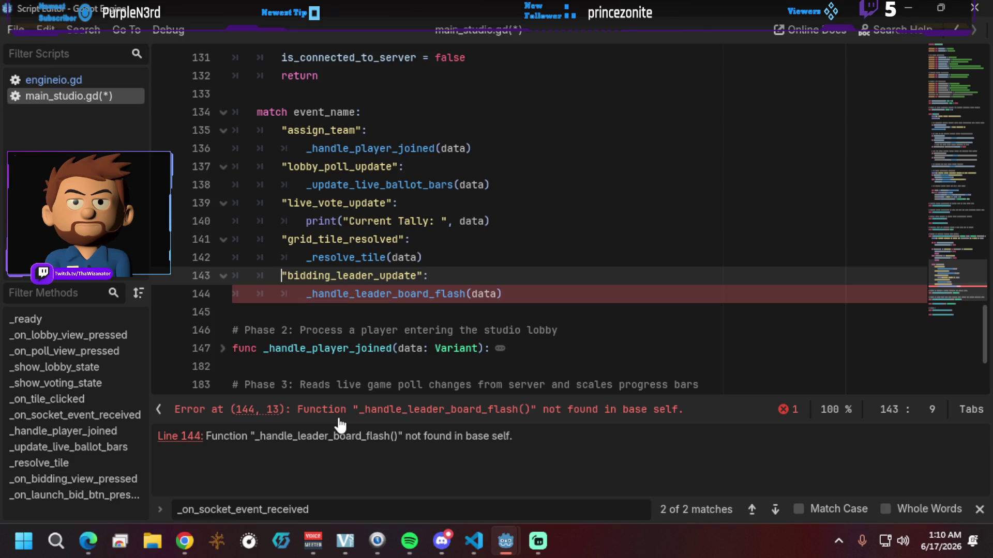
click(319, 293)
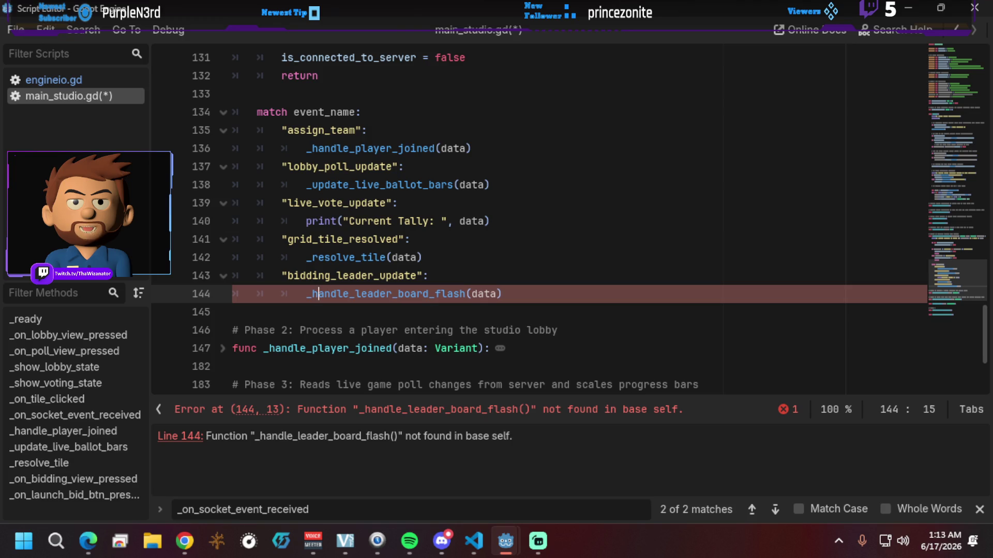
Step: Paste the _handle_leader_board_flash(data) function on a new line at the end of main_studio.gd
key(alt+Tab)
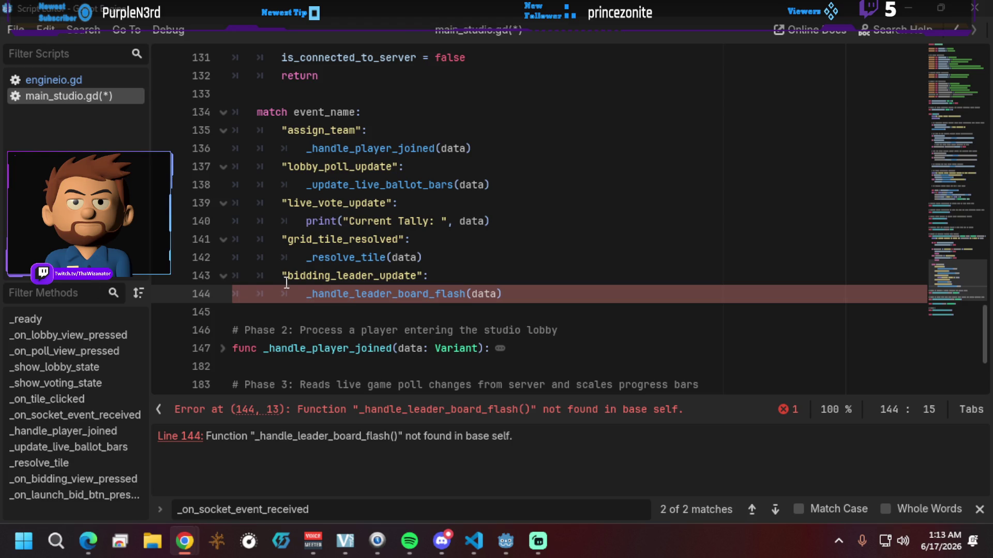
scroll(329, 350, down, 3)
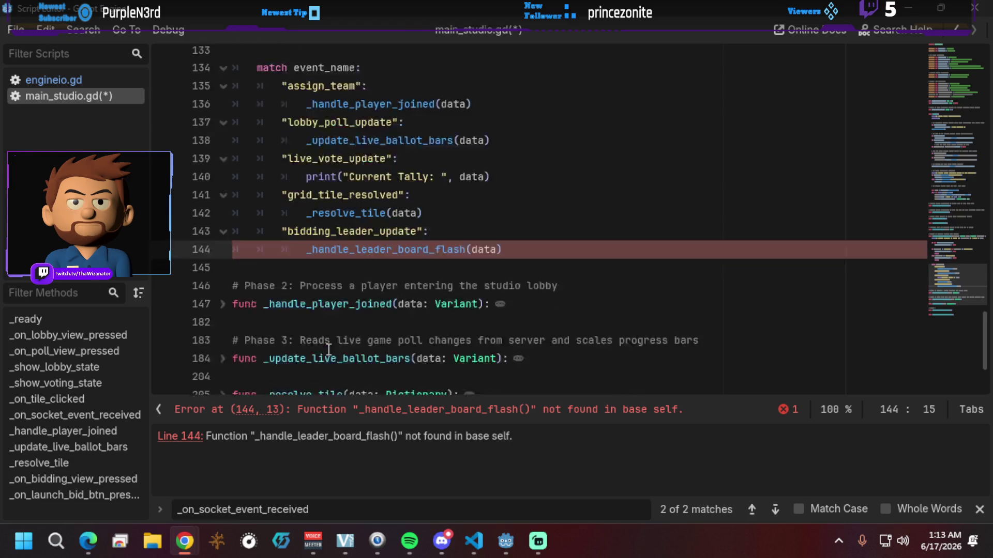
click(310, 384)
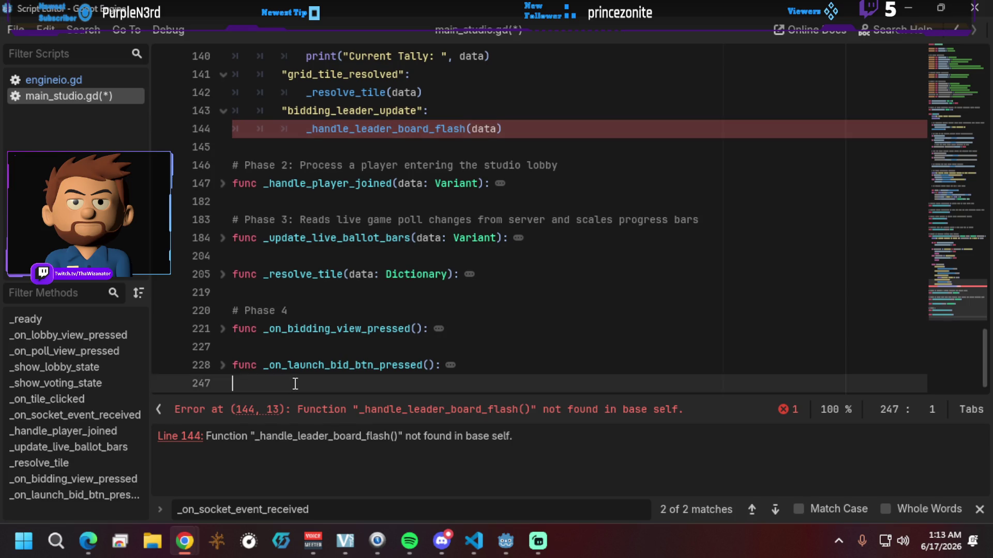
key(Return)
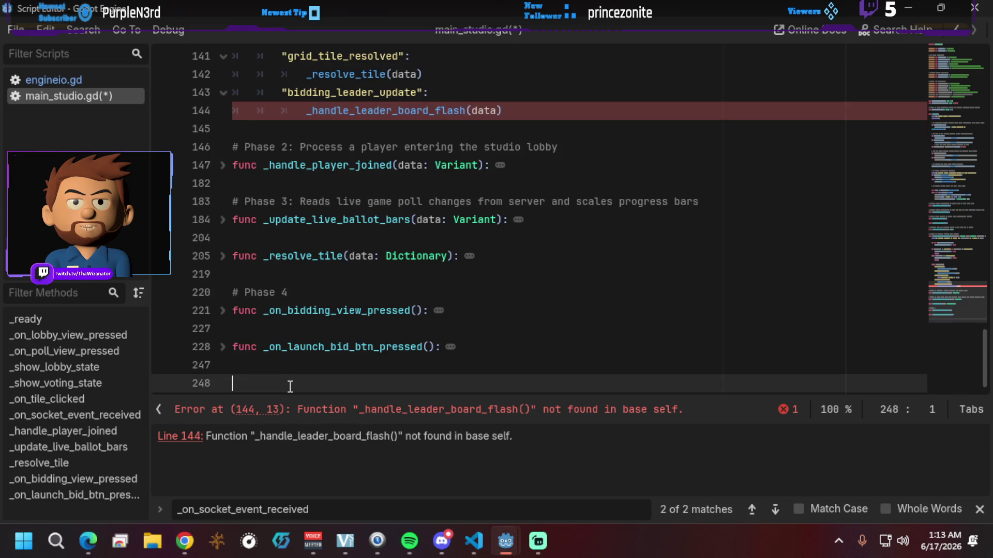
key(Up)
key(Down)
key(ctrl+v)
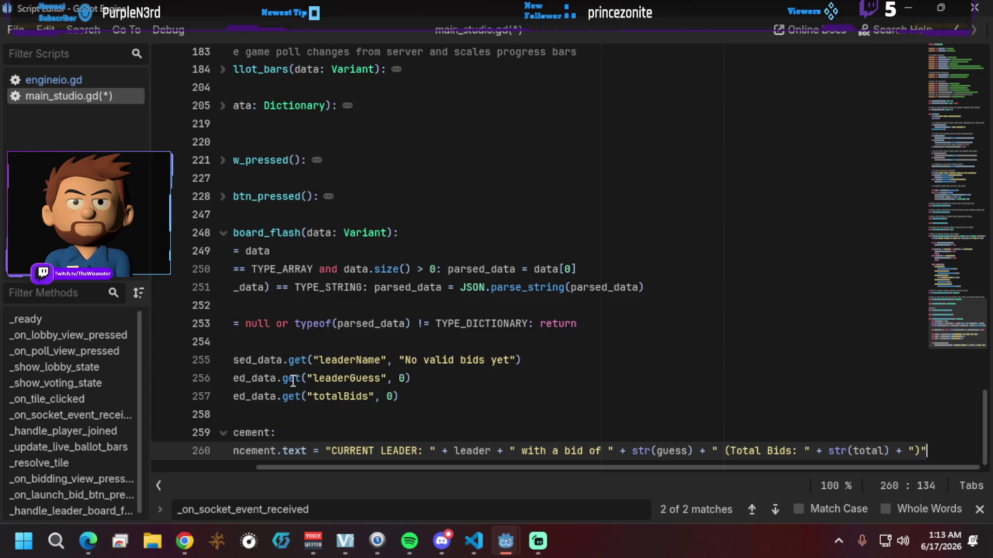
Step: Add a new indented line after line 260, the end of _handle_leader_board_flash
scroll(290, 387, up, 5)
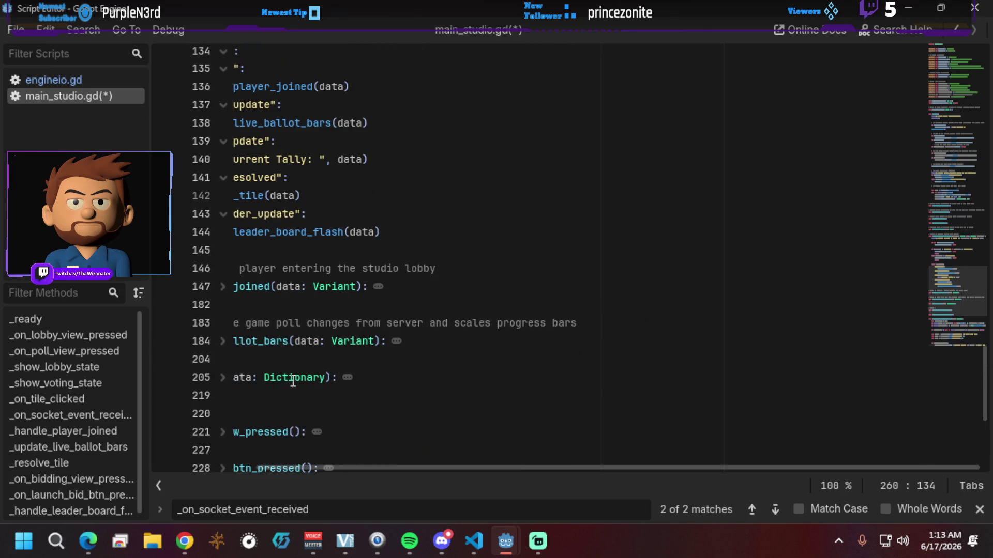
key(Home)
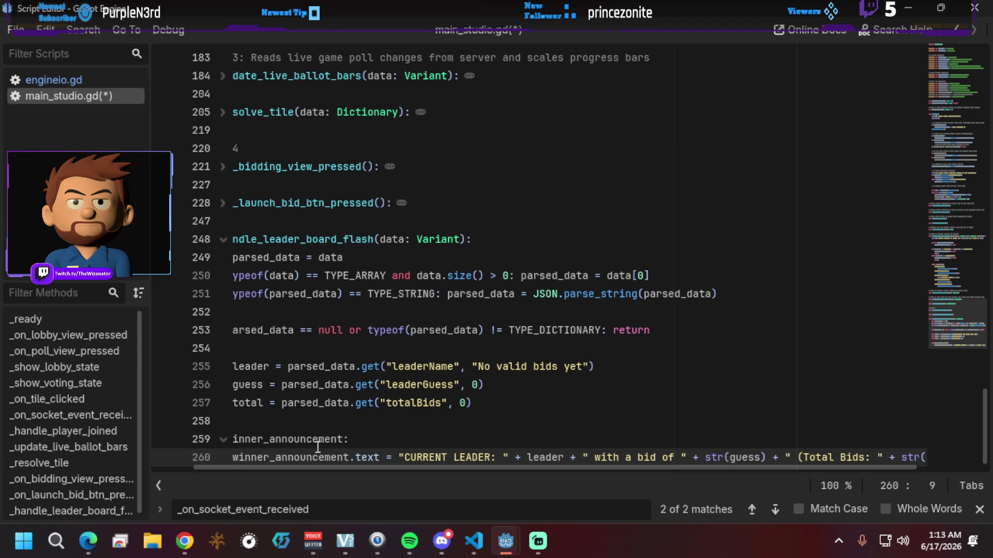
scroll(305, 424, up, 1)
scroll(279, 336, down, 1)
click(268, 239)
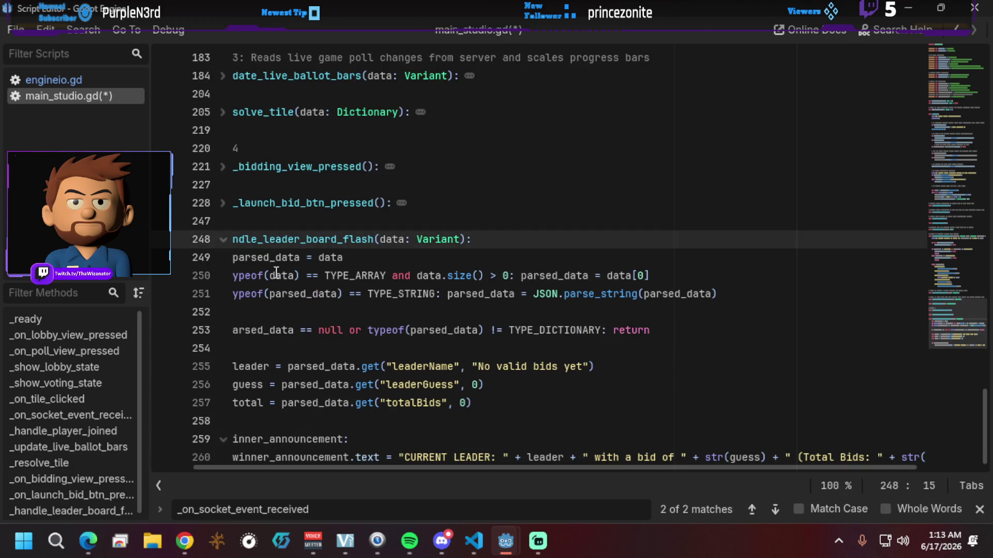
key(Home)
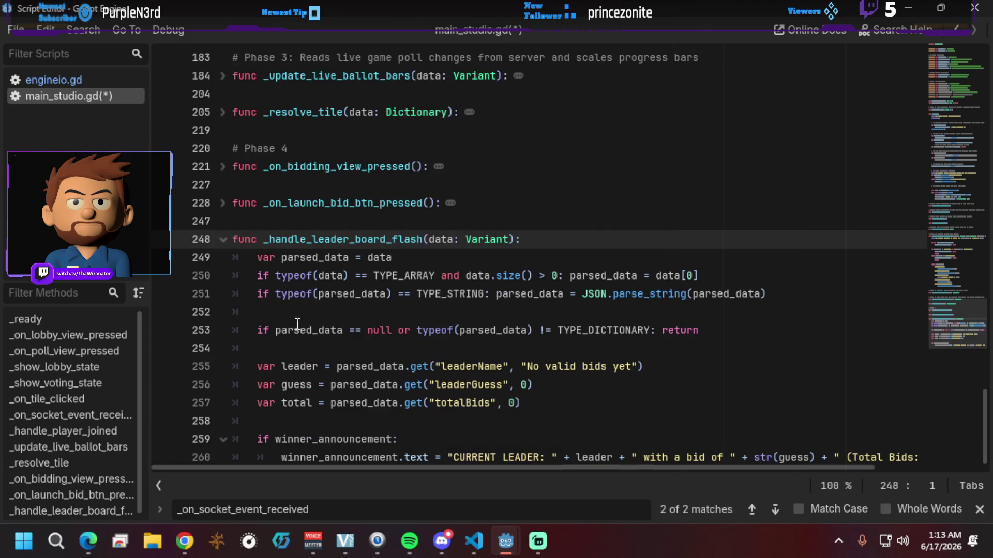
click(775, 457)
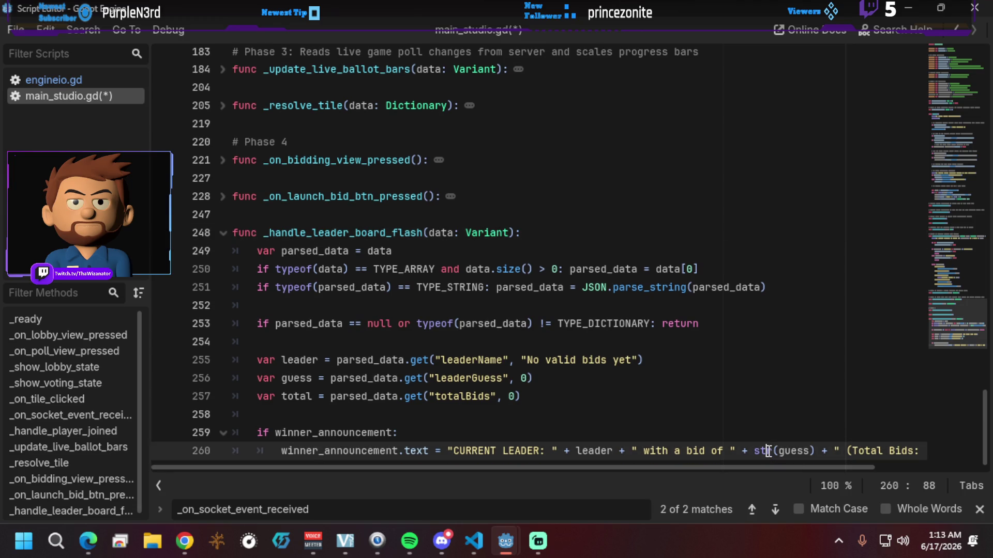
key(End)
key(Return)
key(Return)
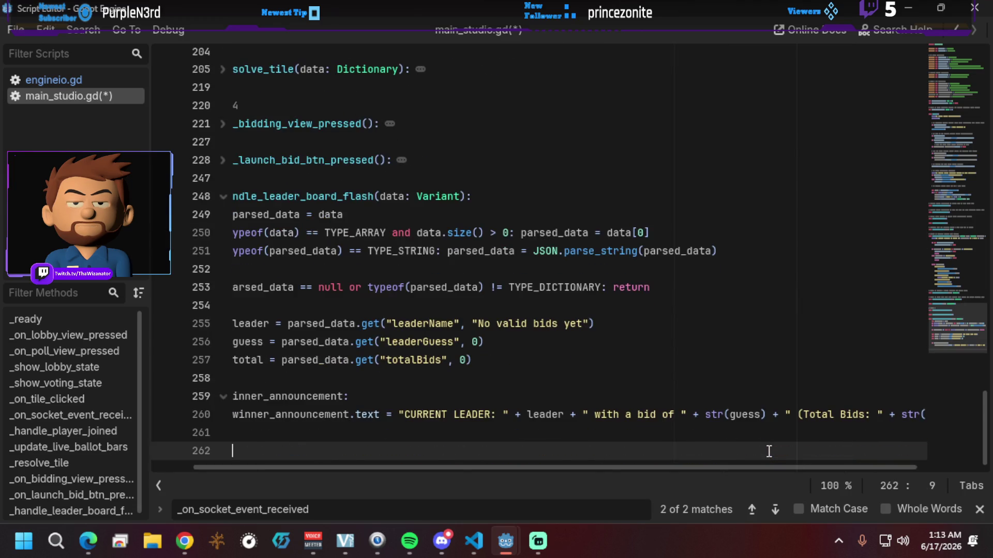
Step: Look back over the edited script and save main_studio.gd
scroll(365, 358, up, 3)
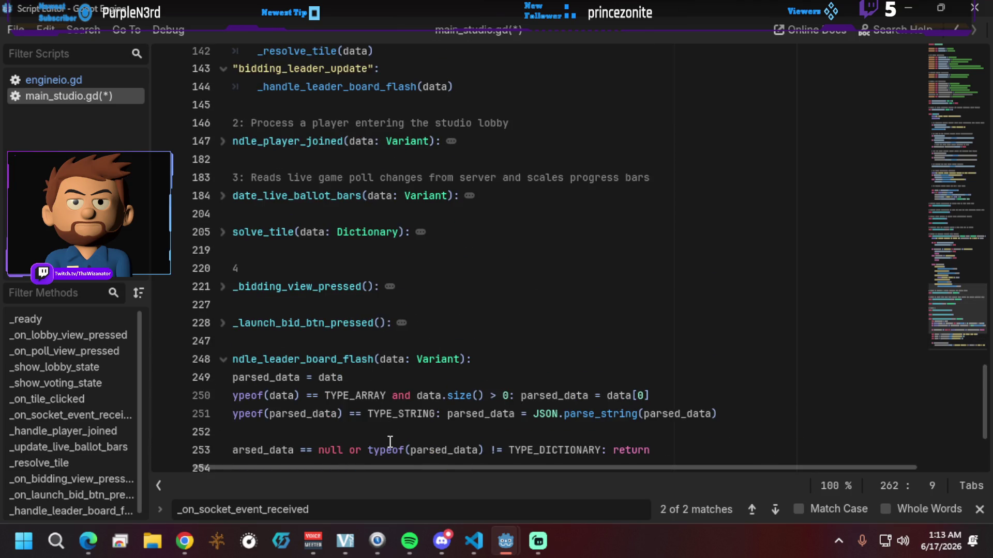
scroll(389, 443, down, 3)
scroll(340, 381, up, 2)
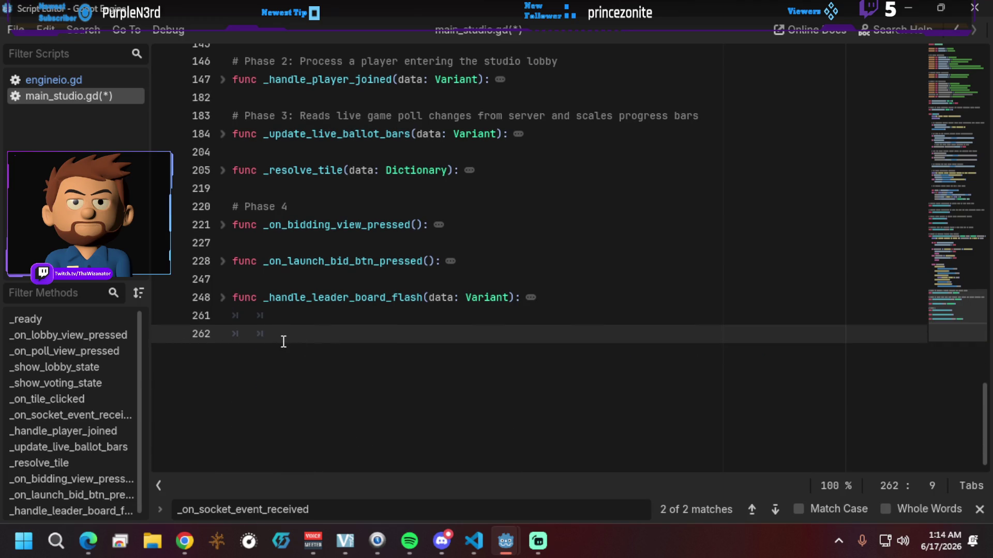
scroll(284, 341, up, 3)
scroll(283, 341, up, 2)
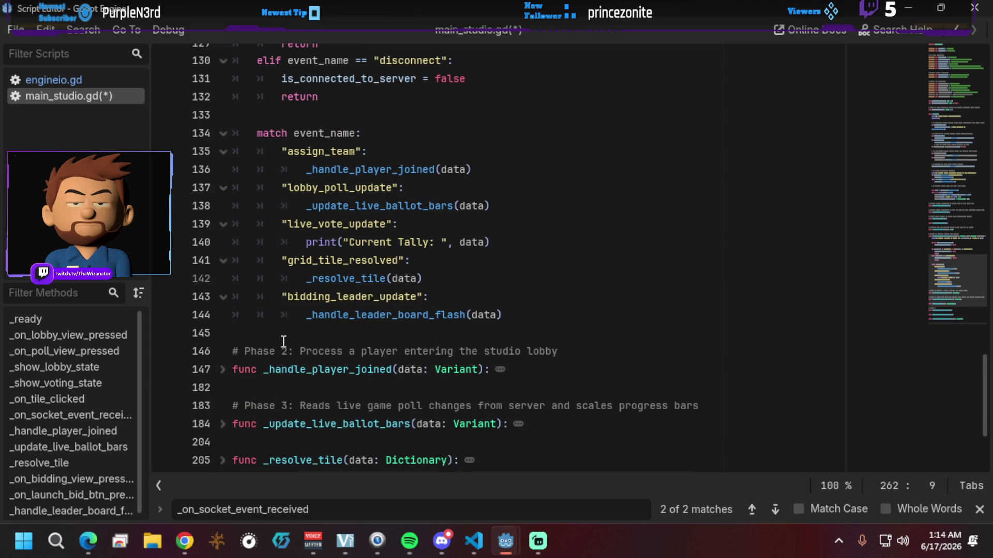
key(ctrl+s)
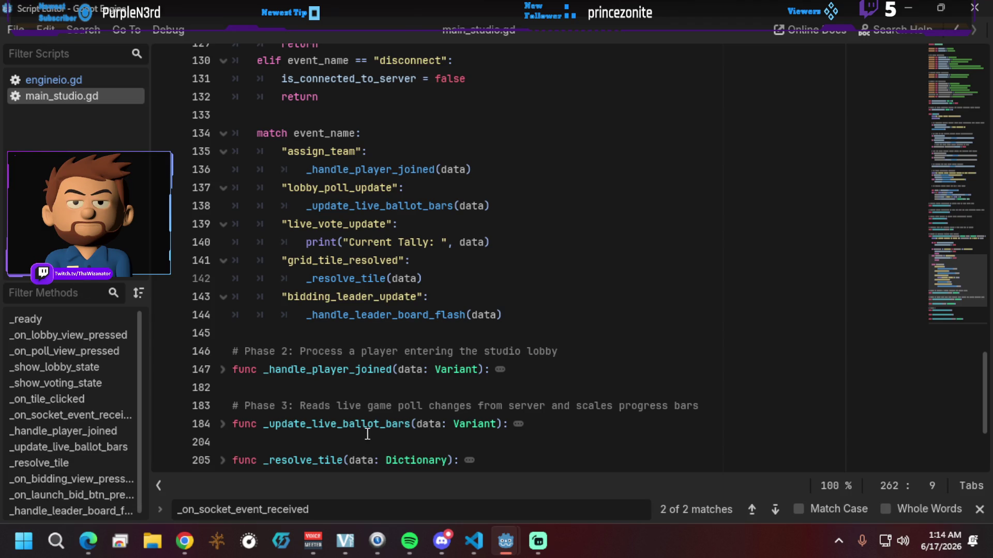
Step: Expand _resolve_tile to read it, then collapse it again
click(223, 460)
scroll(266, 421, down, 4)
scroll(266, 420, down, 1)
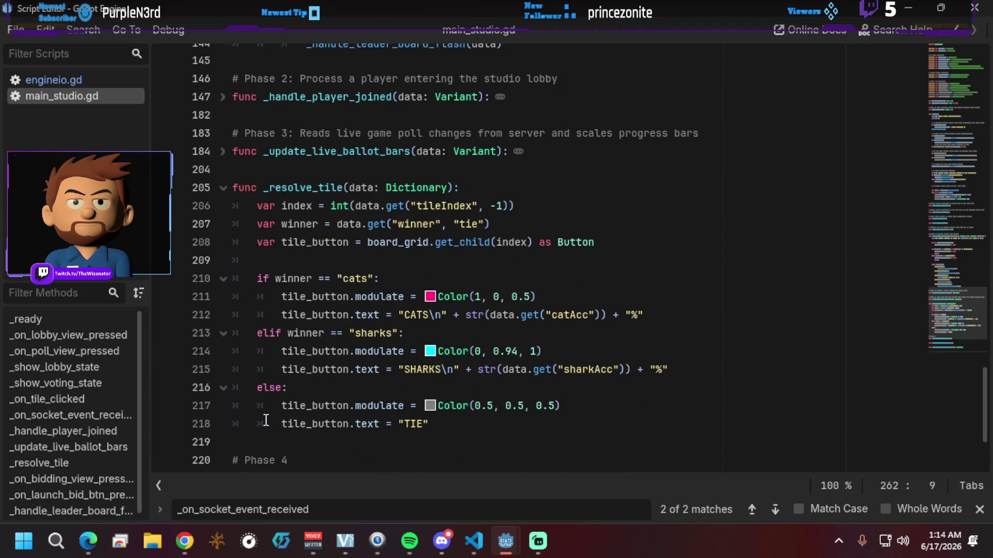
scroll(266, 420, down, 3)
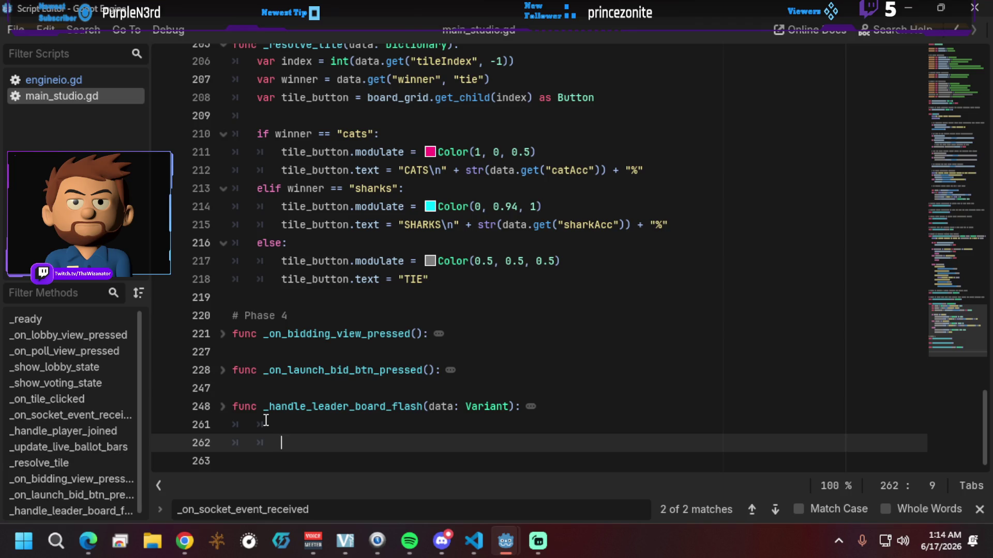
scroll(265, 421, up, 4)
click(222, 262)
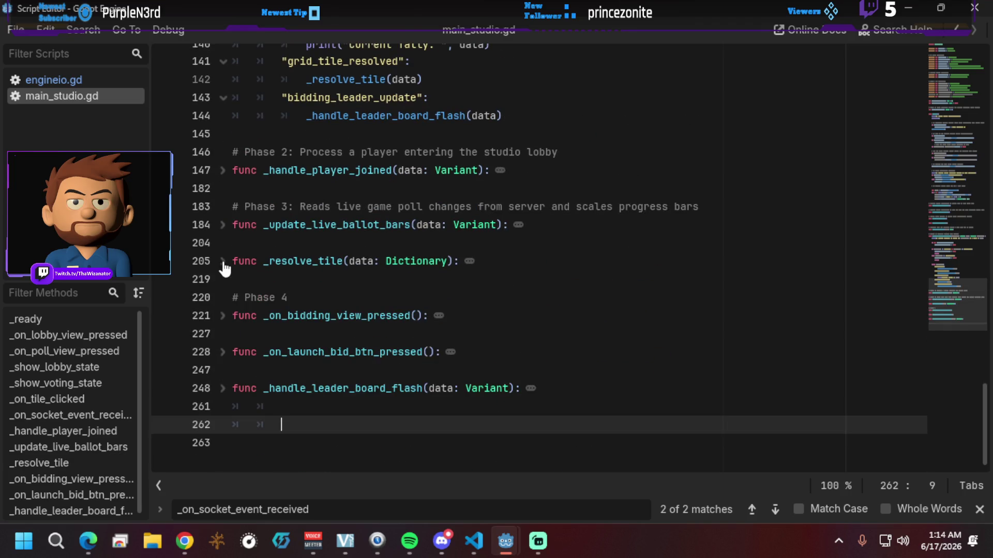
Step: Expand and read through the _handle_leader_board_flash function
click(223, 388)
scroll(231, 413, down, 2)
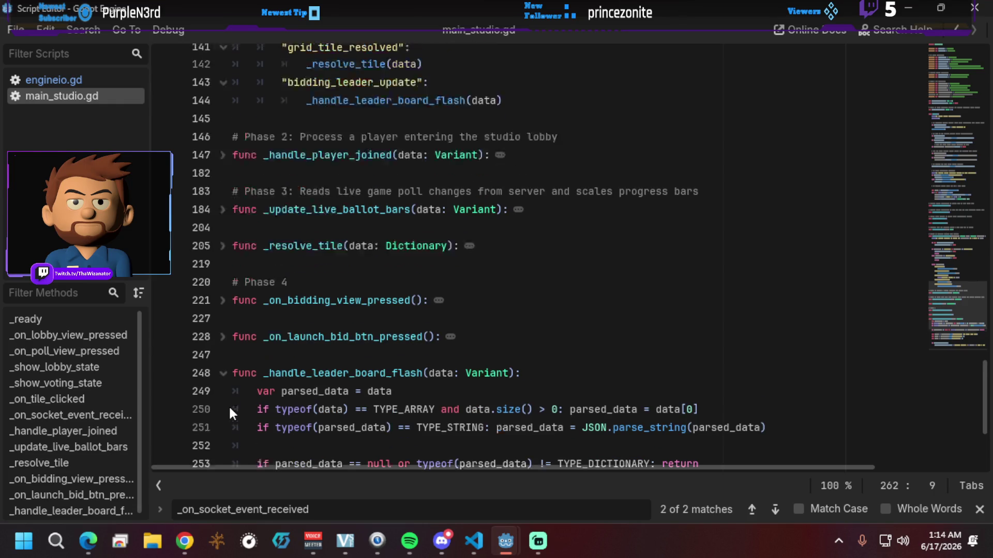
scroll(228, 405, down, 2)
scroll(229, 405, down, 3)
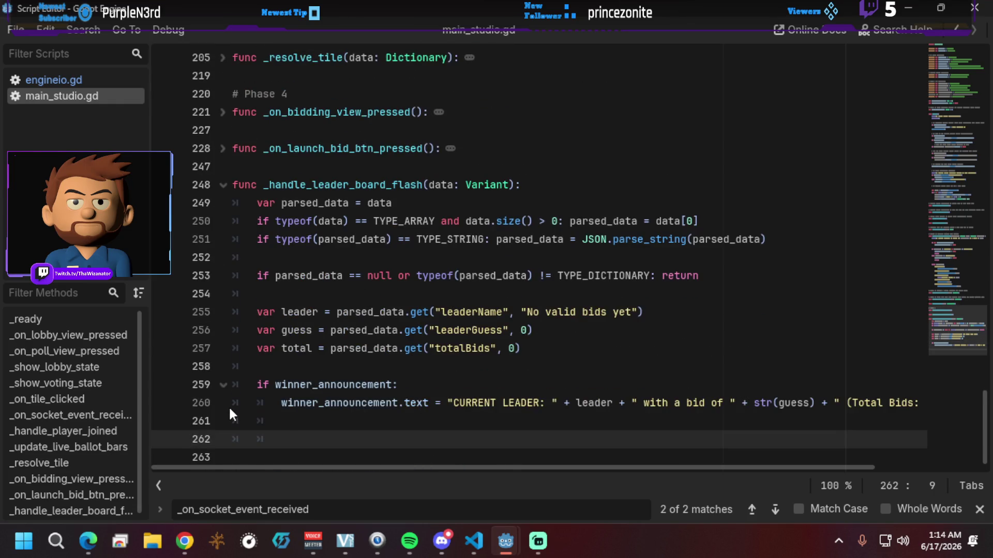
scroll(228, 406, up, 3)
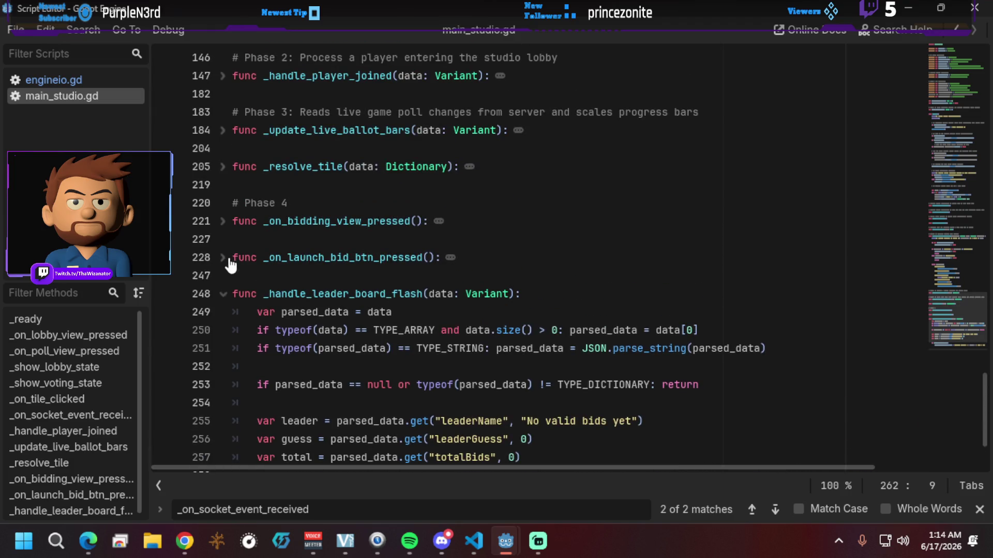
Step: Expand _on_launch_bid_btn_pressed to review it, then return to the main_studio scene editor
click(222, 258)
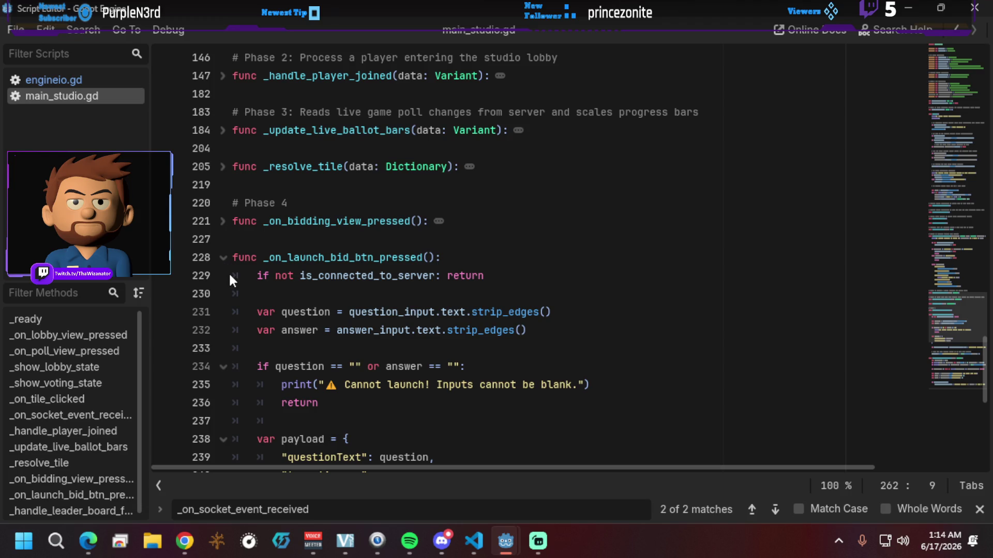
scroll(234, 291, up, 10)
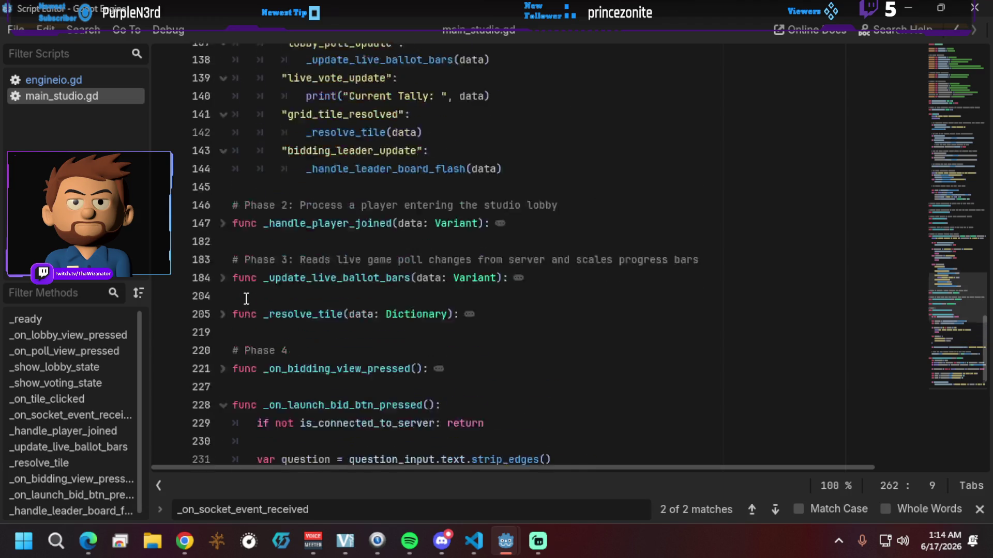
scroll(247, 299, up, 4)
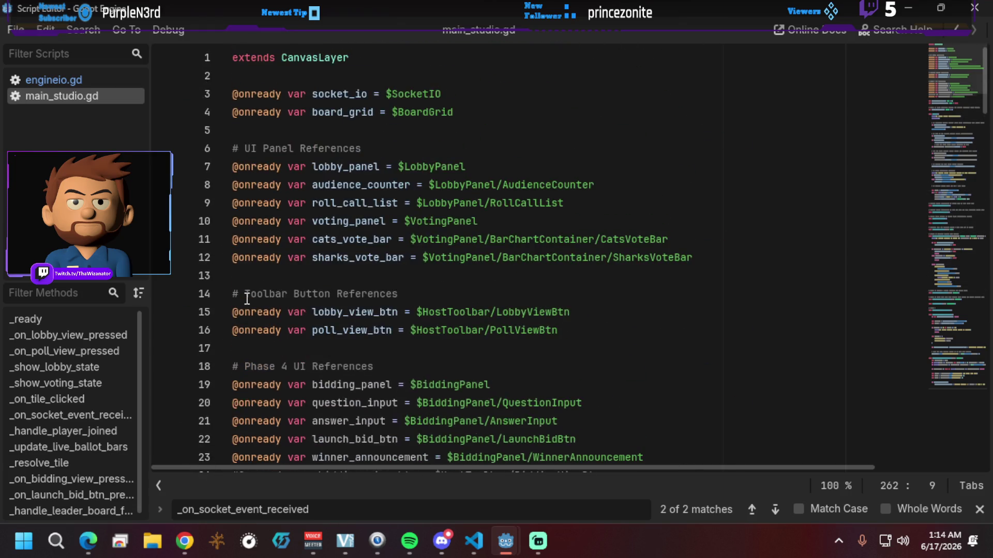
scroll(247, 298, down, 1)
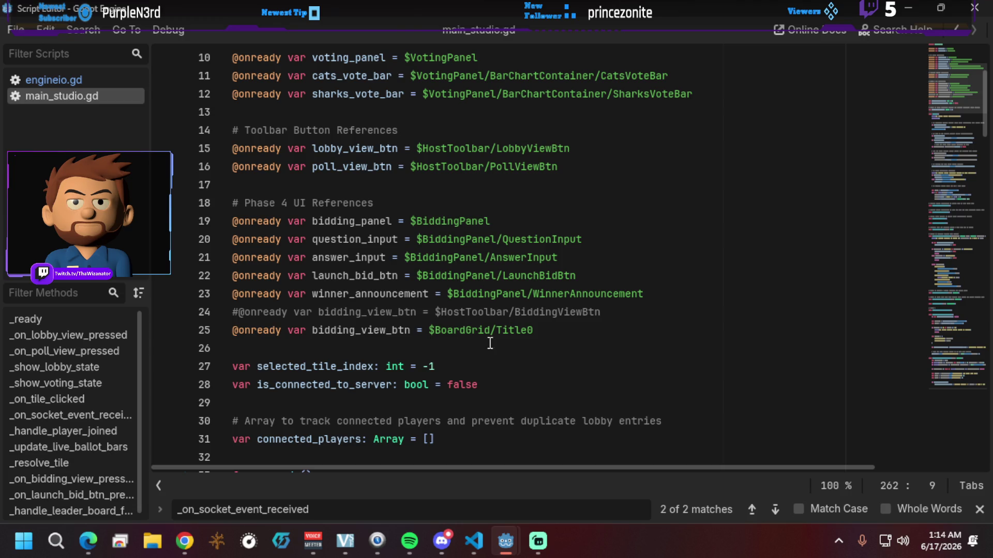
mouse_move(501, 548)
click(401, 486)
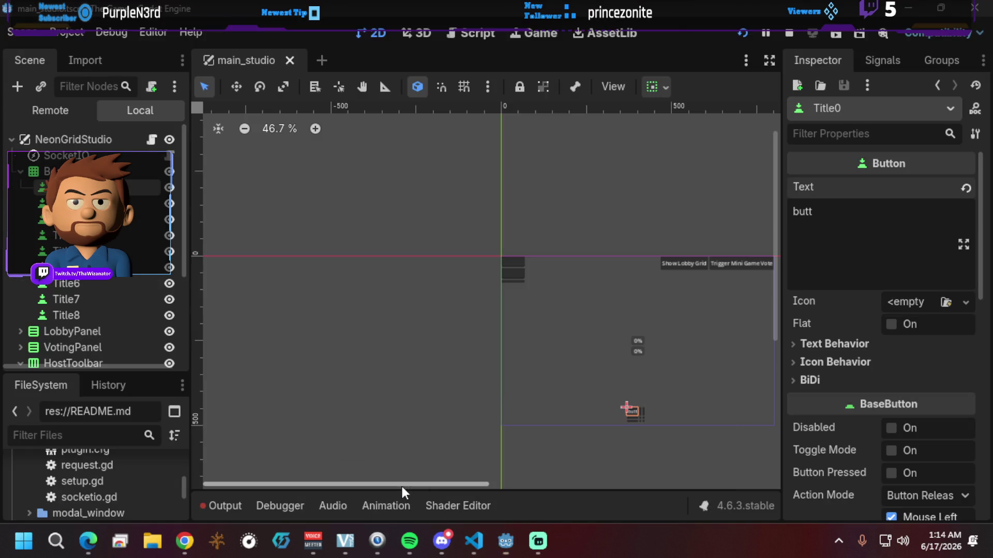
Step: Rename the LaunchBitBtn node to LaunchBidBtn, then bring the script editor forward
scroll(81, 288, down, 5)
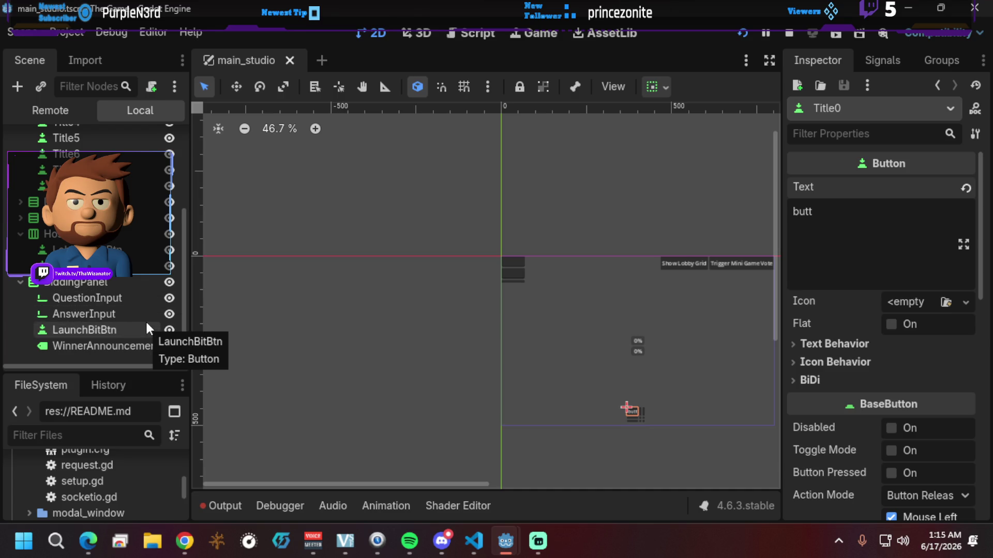
right_click(102, 337)
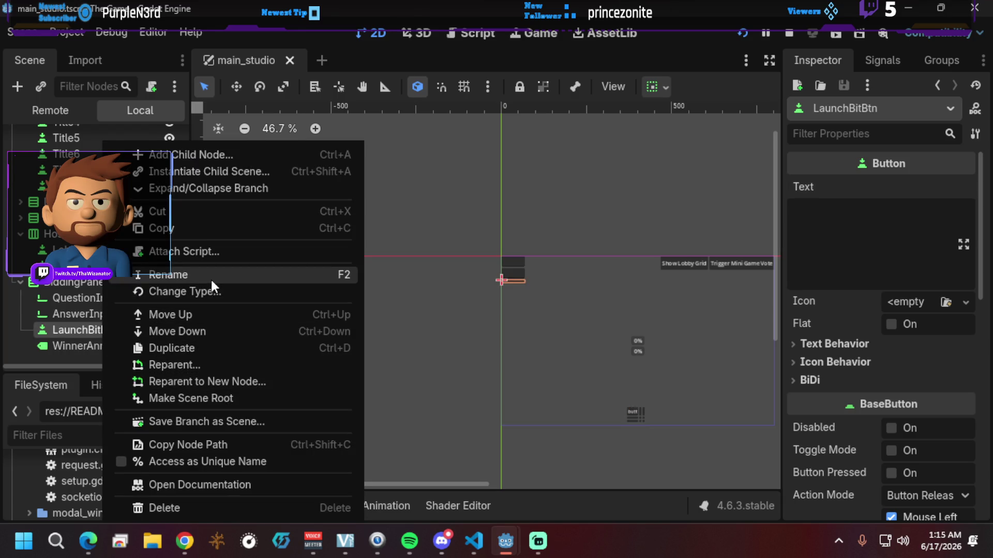
click(210, 276)
click(103, 330)
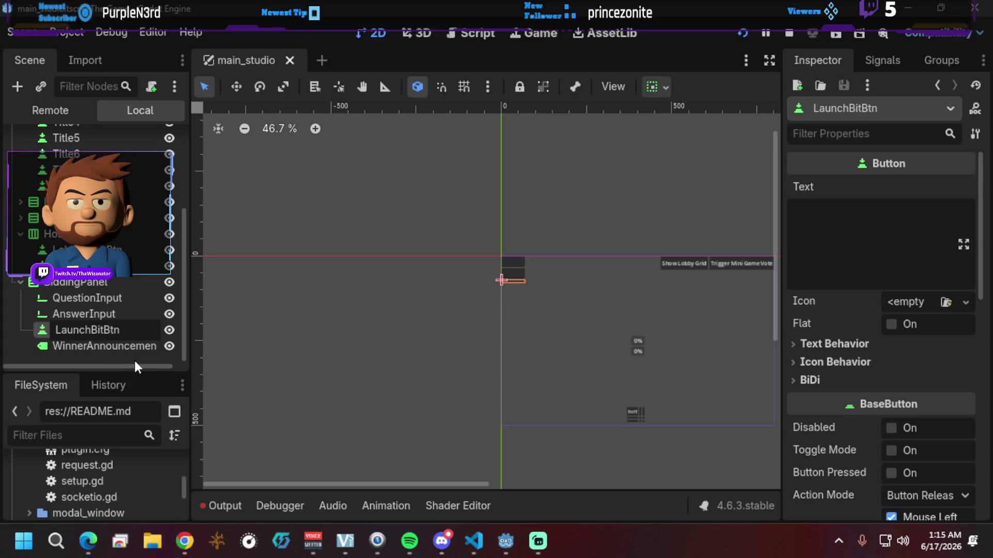
key(BackSpace)
text(d)
key(Return)
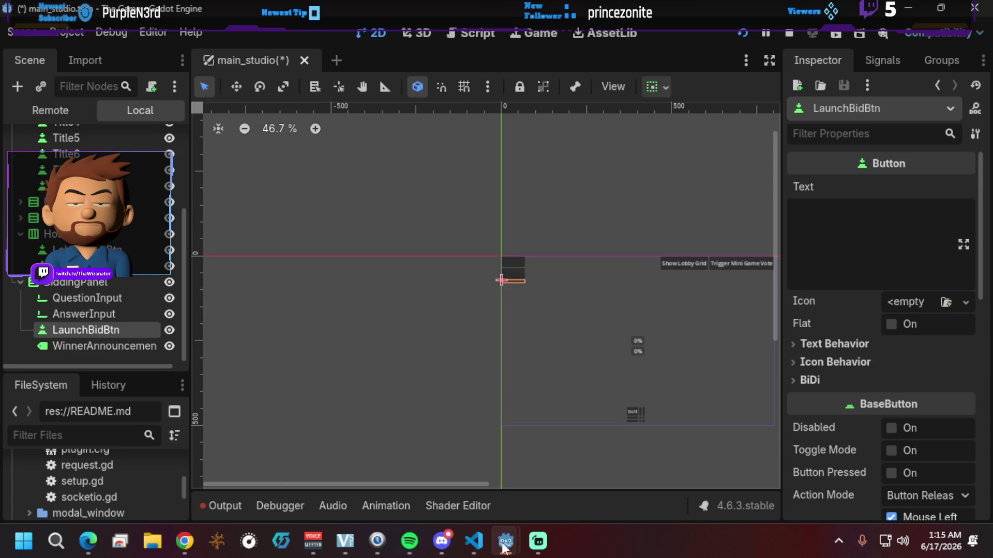
mouse_move(503, 544)
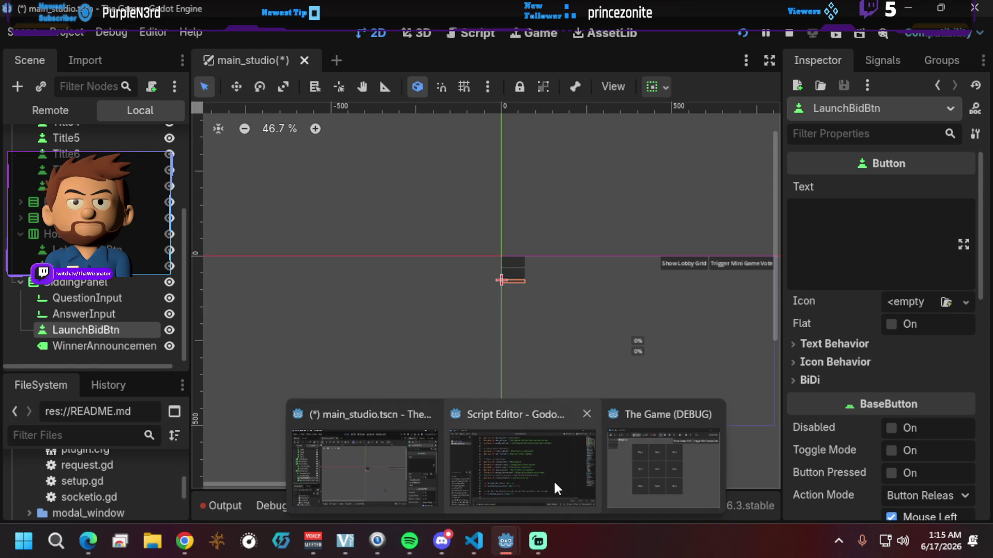
click(554, 480)
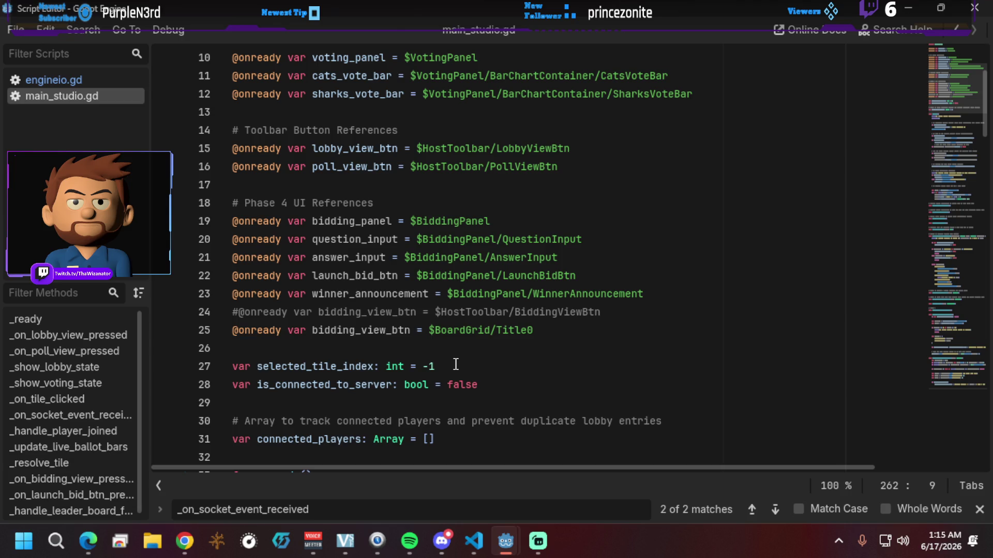
Step: Fold the _on_socket_event_received function at line 121
scroll(455, 365, down, 20)
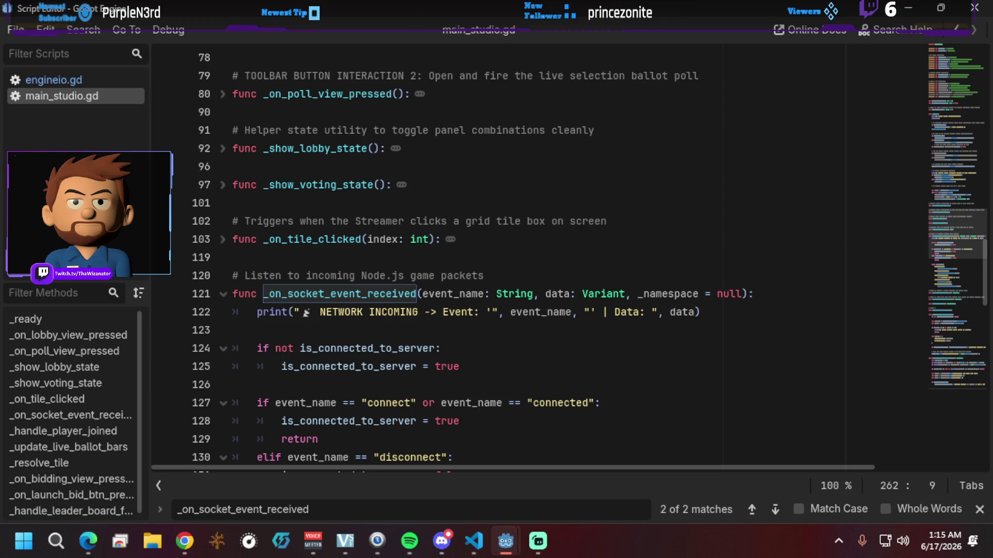
click(222, 294)
scroll(246, 305, up, 12)
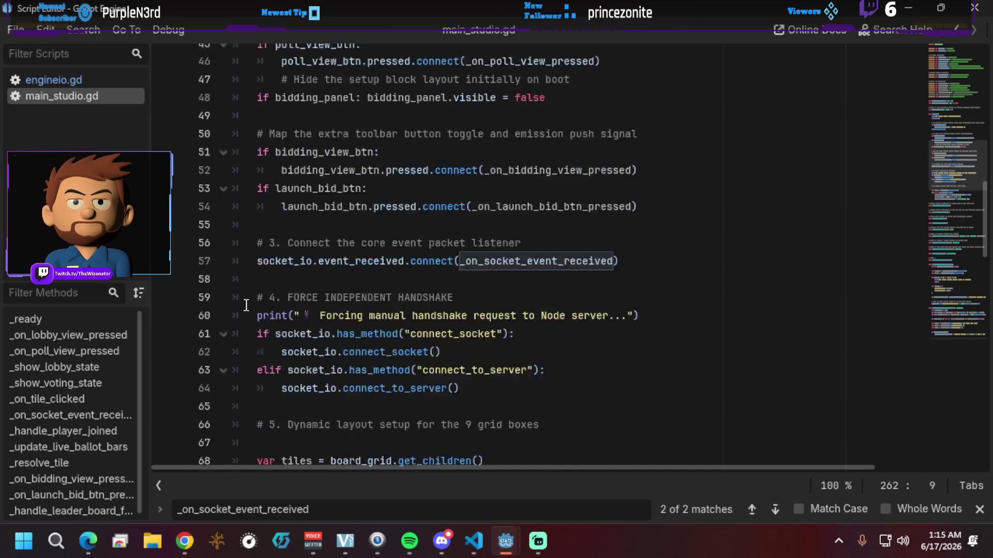
scroll(246, 305, up, 4)
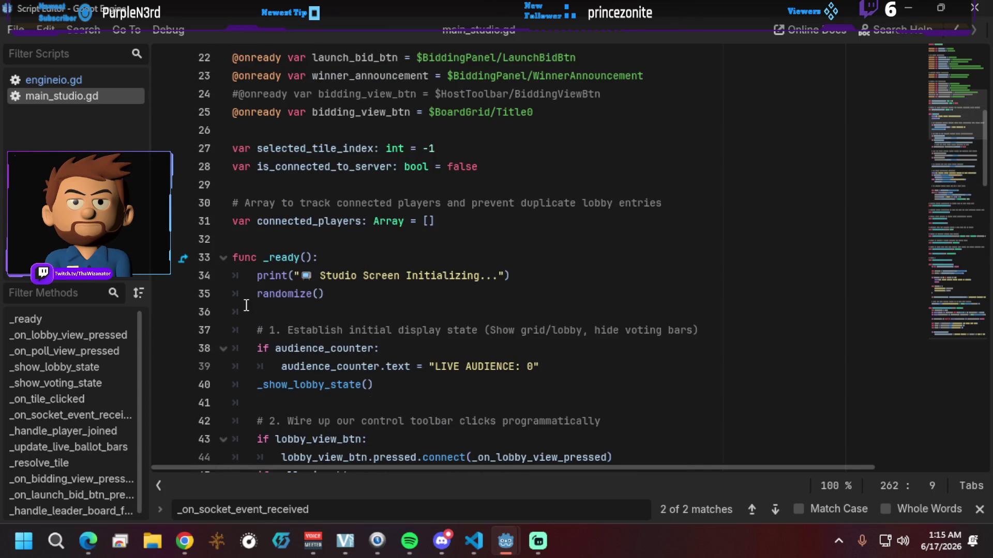
scroll(247, 305, up, 1)
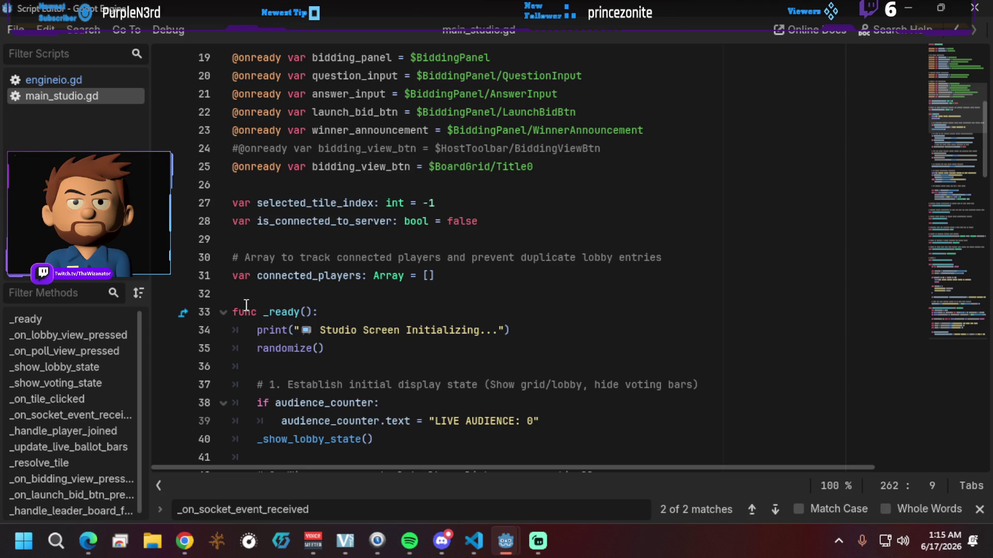
scroll(247, 305, up, 1)
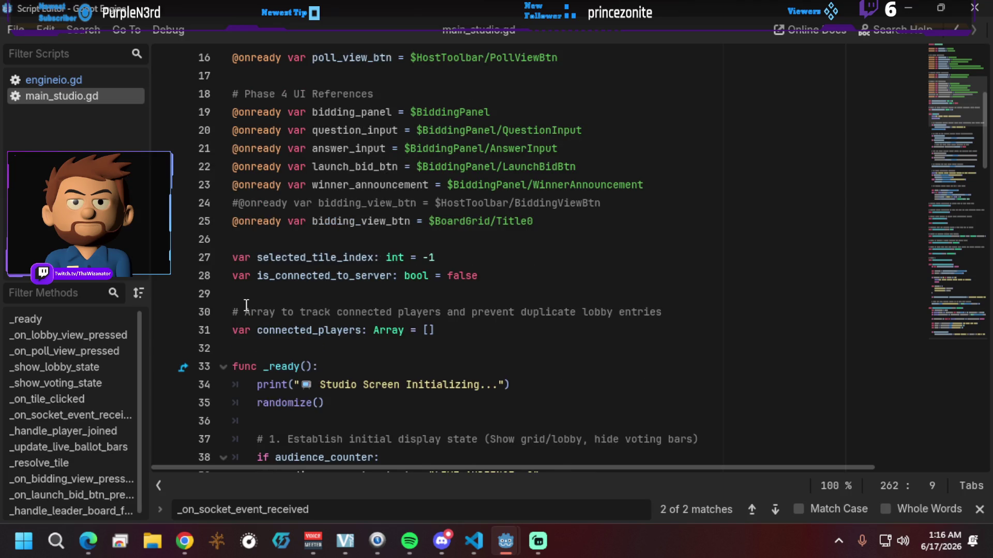
Step: Scroll through the rest of main_studio.gd to review the bidding code and _ready
scroll(247, 305, down, 4)
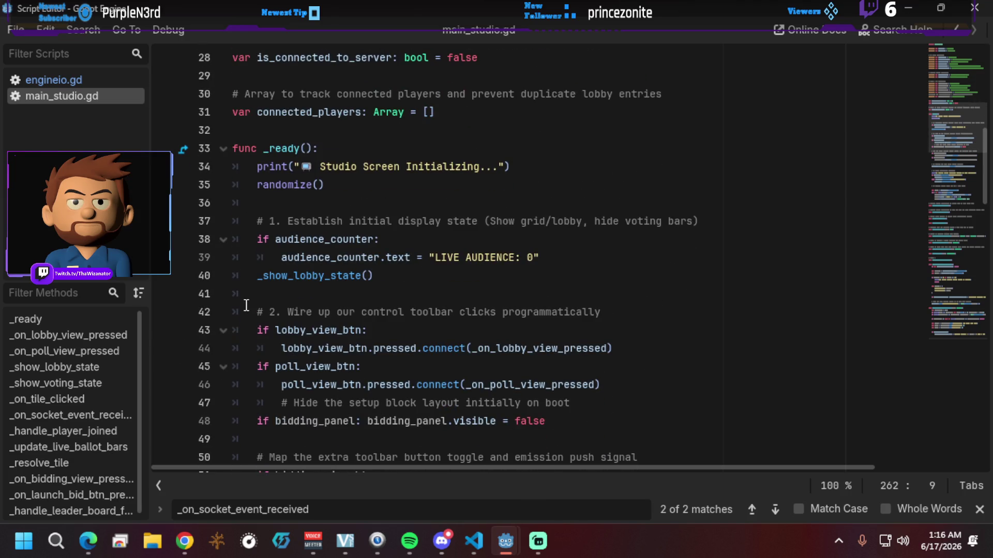
scroll(247, 305, down, 12)
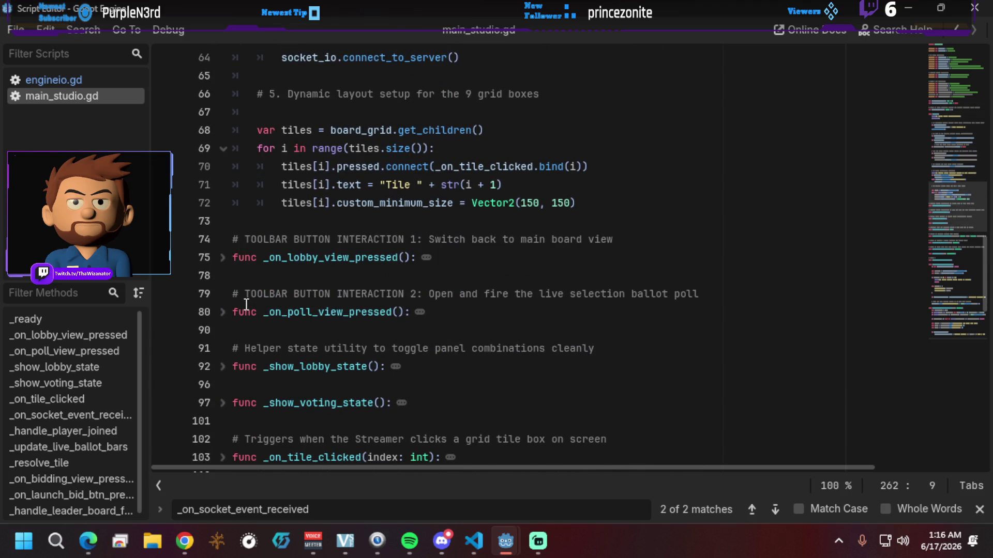
scroll(247, 305, down, 9)
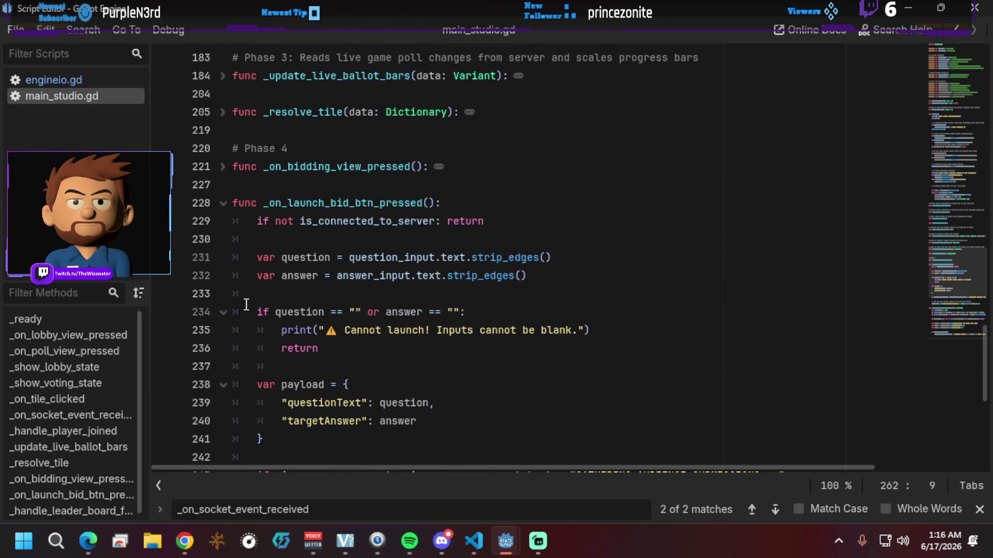
scroll(246, 305, down, 9)
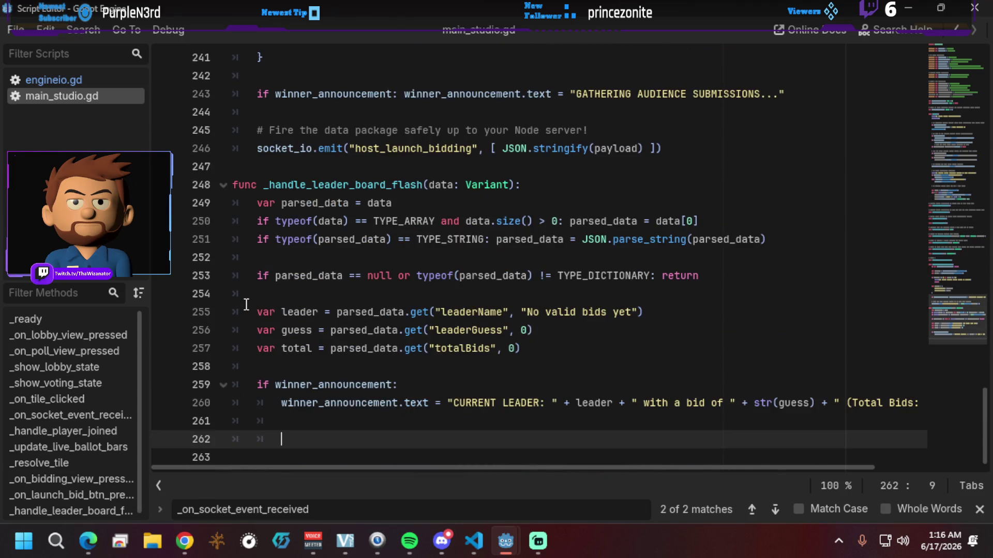
scroll(247, 305, up, 8)
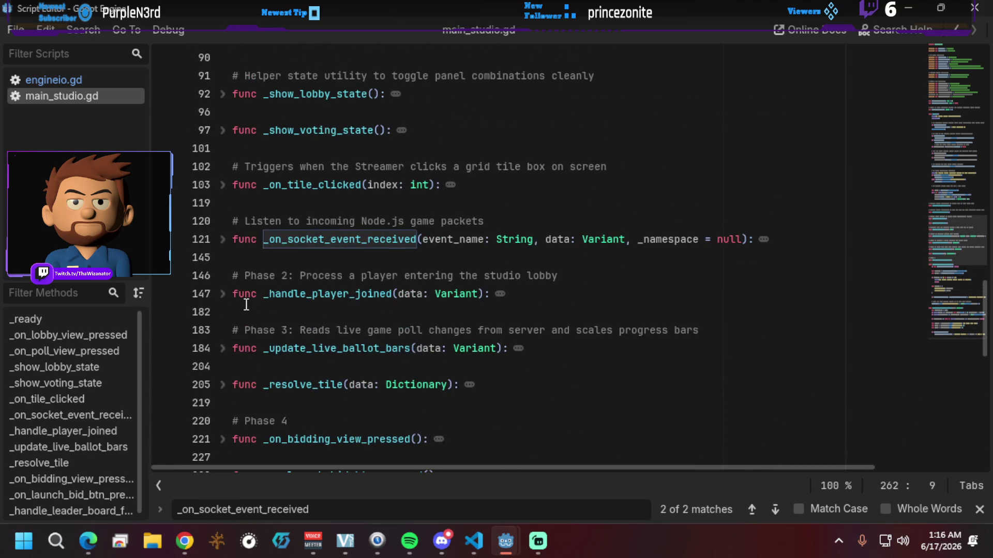
scroll(246, 305, down, 8)
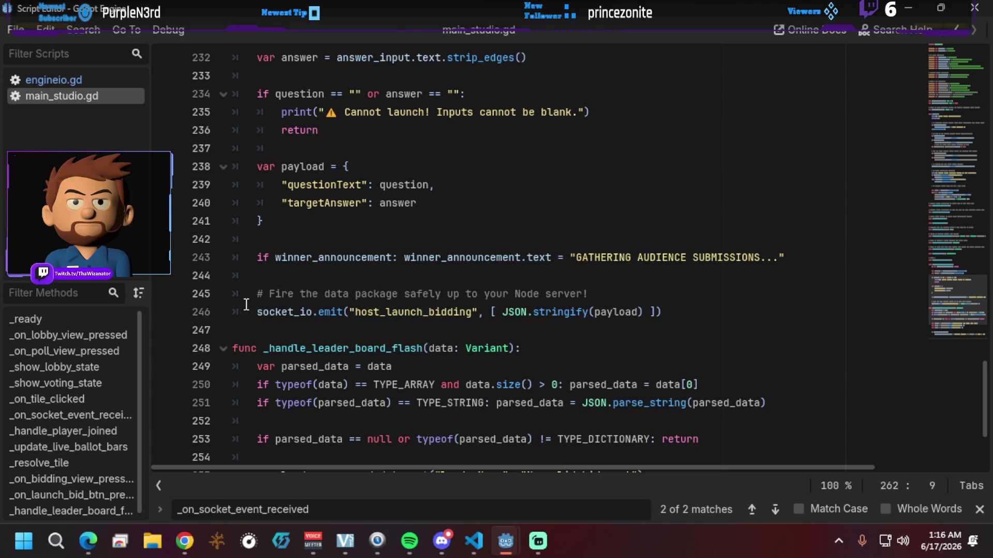
scroll(247, 305, up, 10)
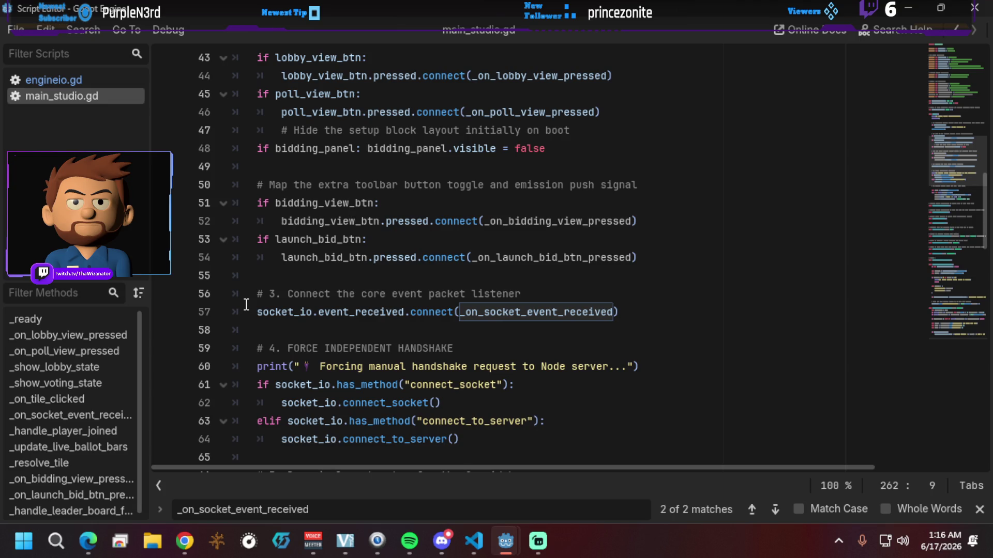
scroll(247, 305, up, 9)
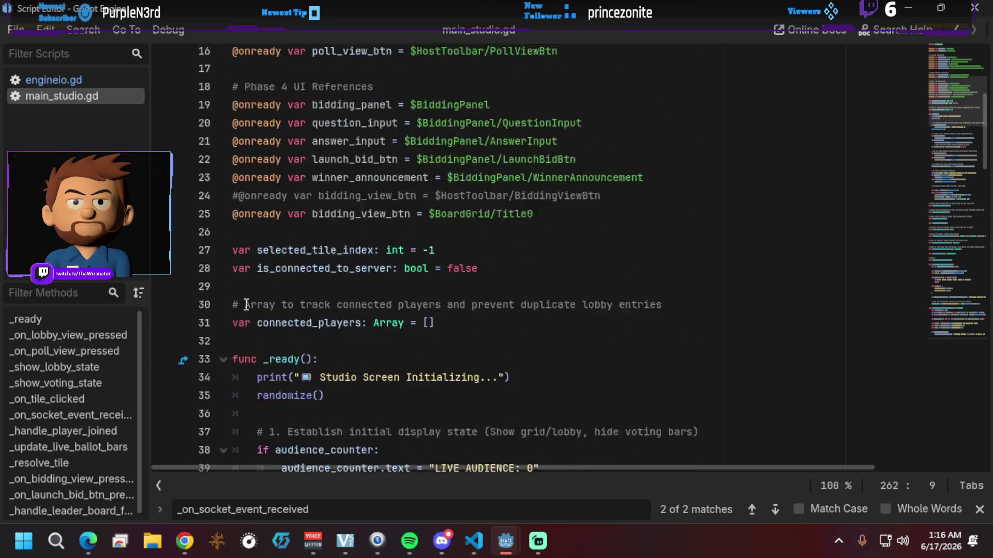
scroll(247, 305, up, 2)
scroll(247, 305, down, 4)
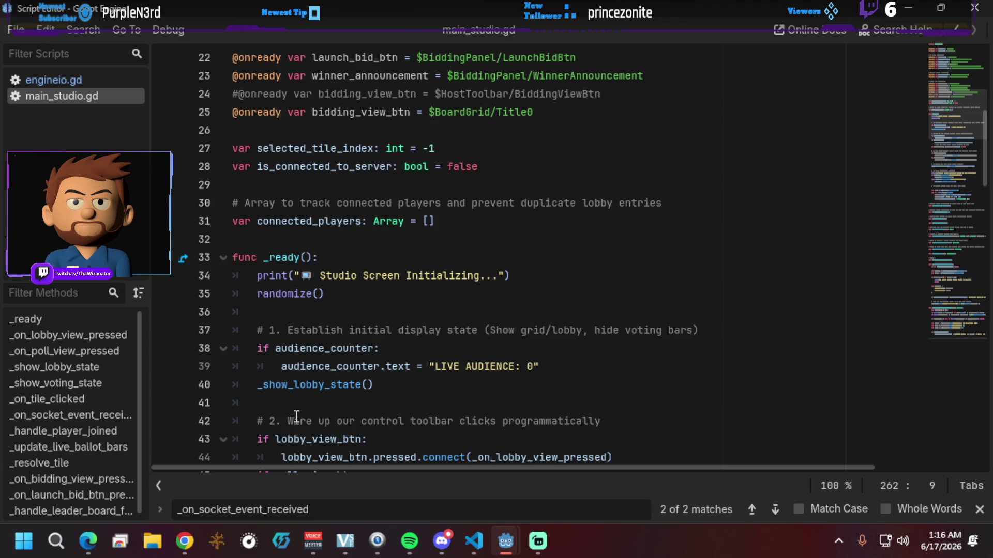
mouse_move(314, 436)
scroll(513, 377, down, 3)
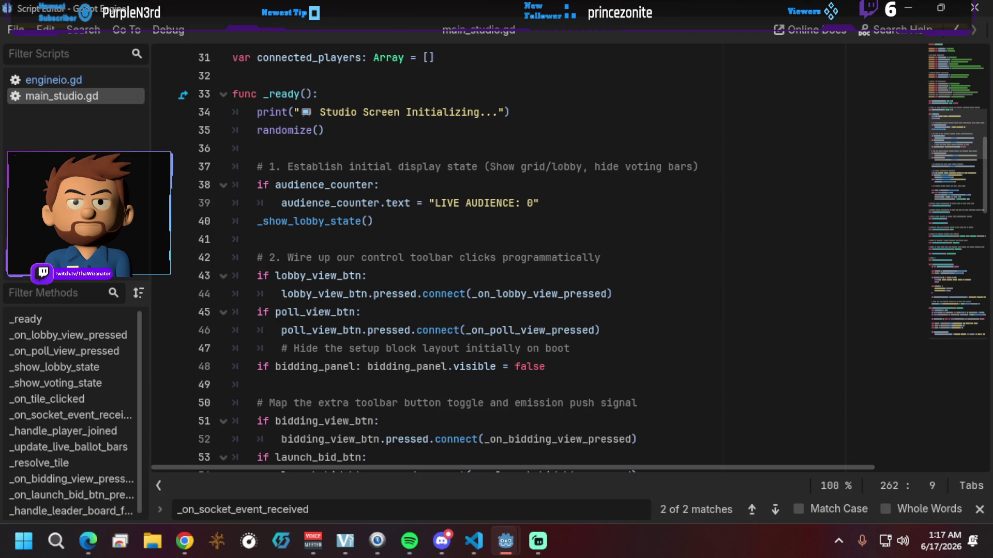
Step: Review the _ready setup code in main_studio.gd, then switch over to Chrome
scroll(284, 329, up, 10)
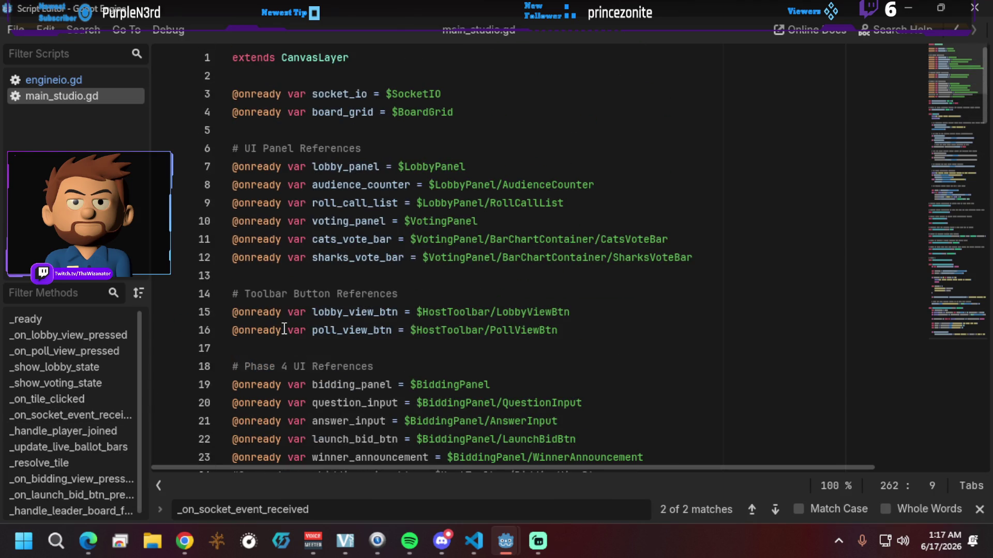
scroll(255, 333, down, 6)
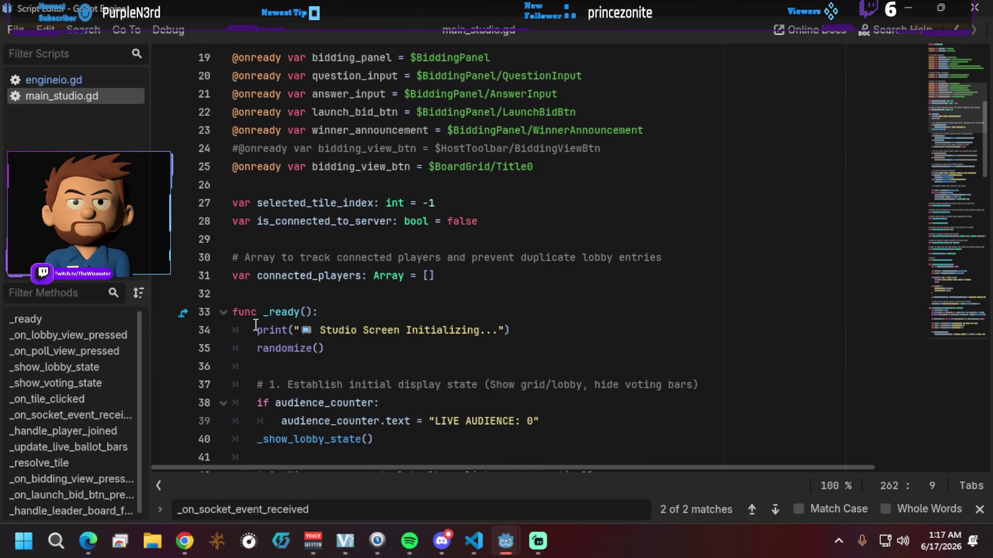
scroll(284, 422, down, 2)
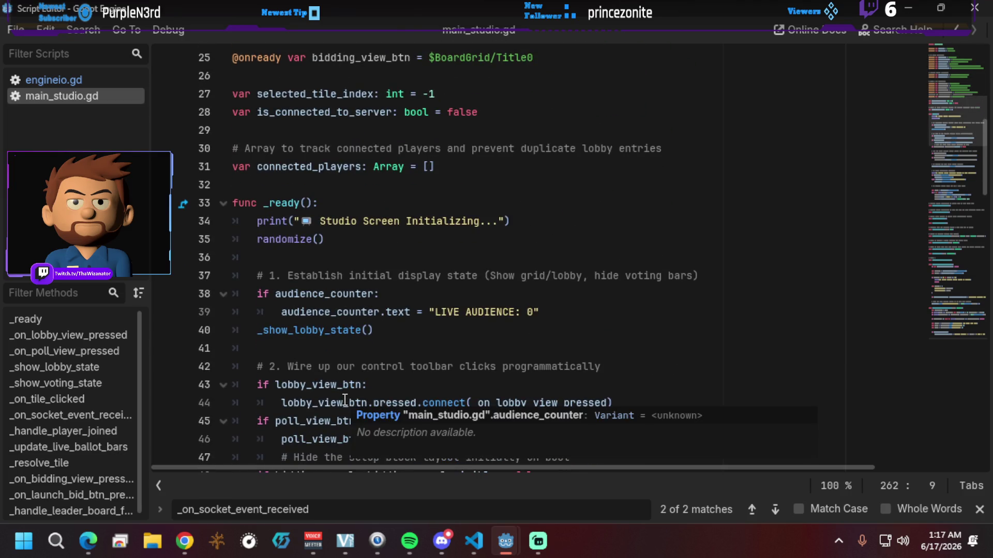
scroll(345, 401, down, 4)
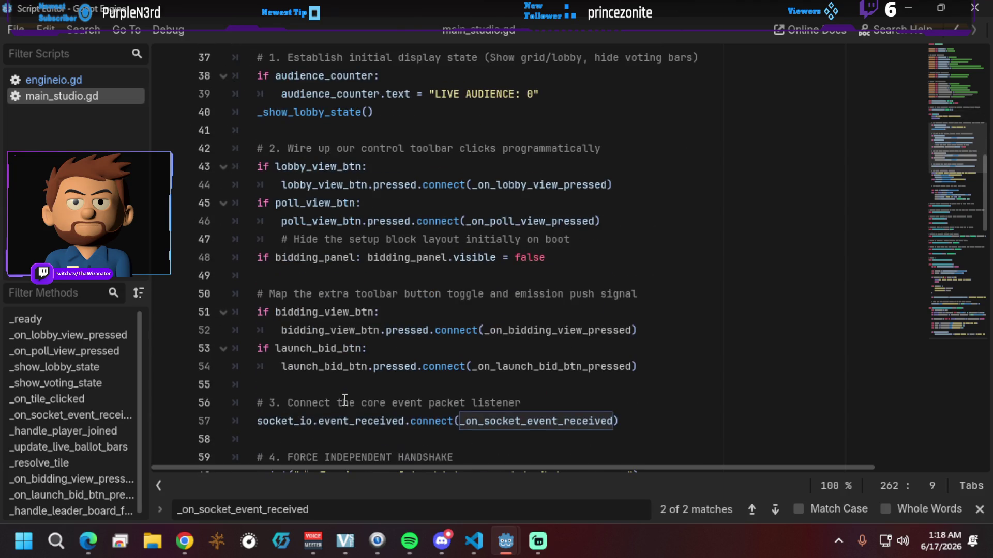
click(351, 510)
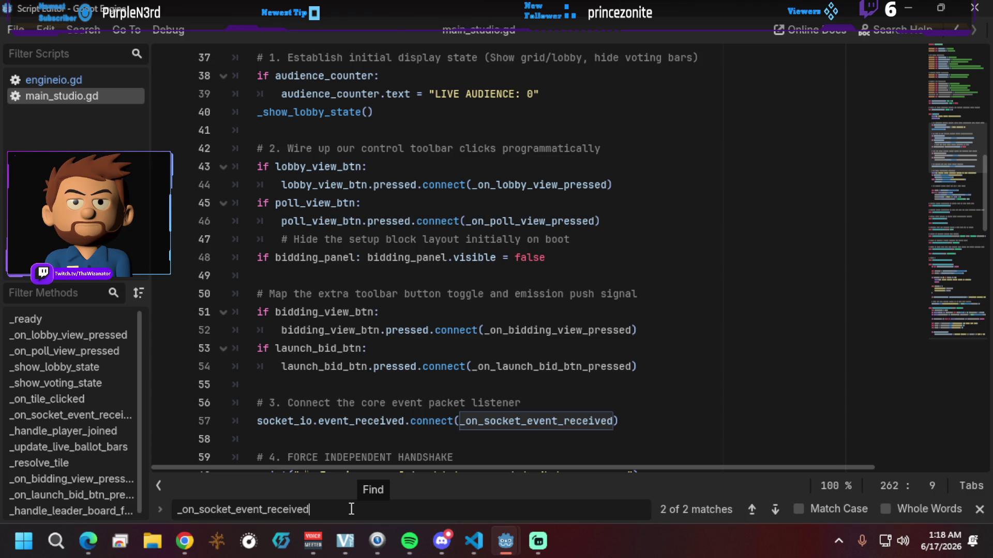
scroll(335, 374, down, 2)
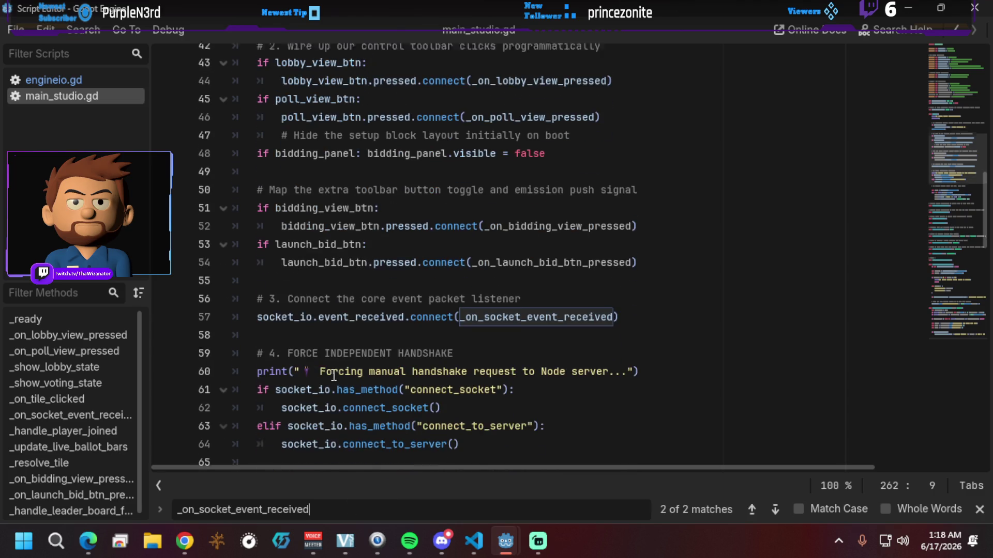
scroll(334, 373, down, 1)
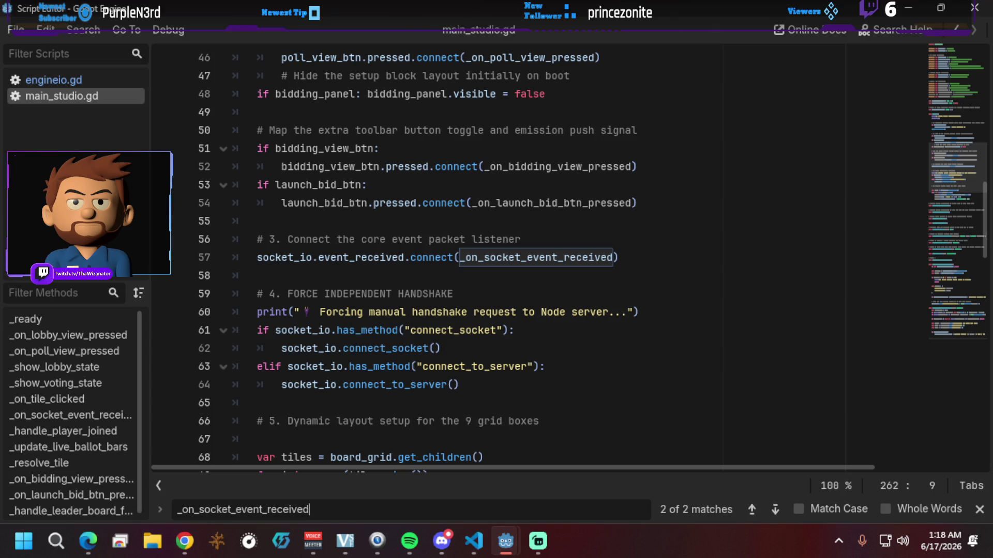
key(alt+Tab)
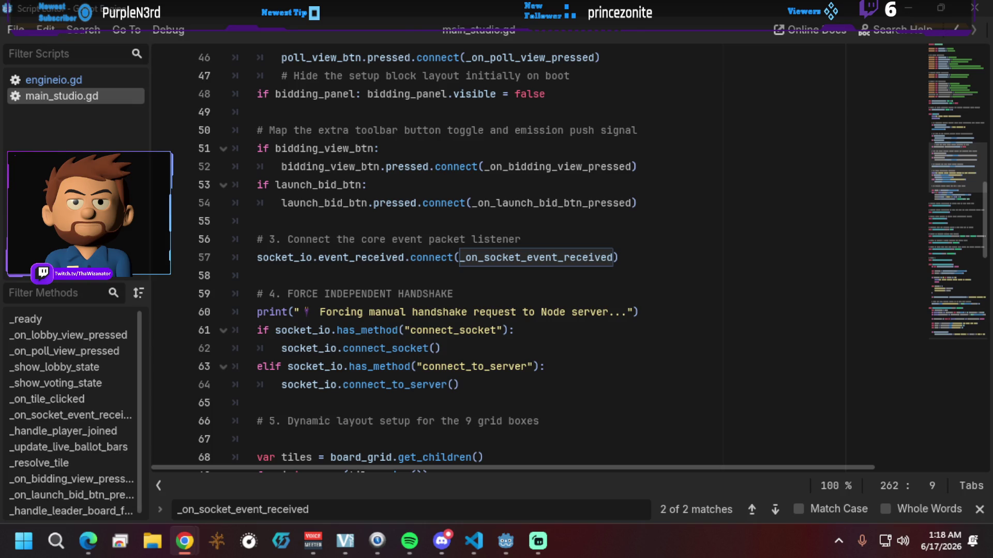
click(298, 509)
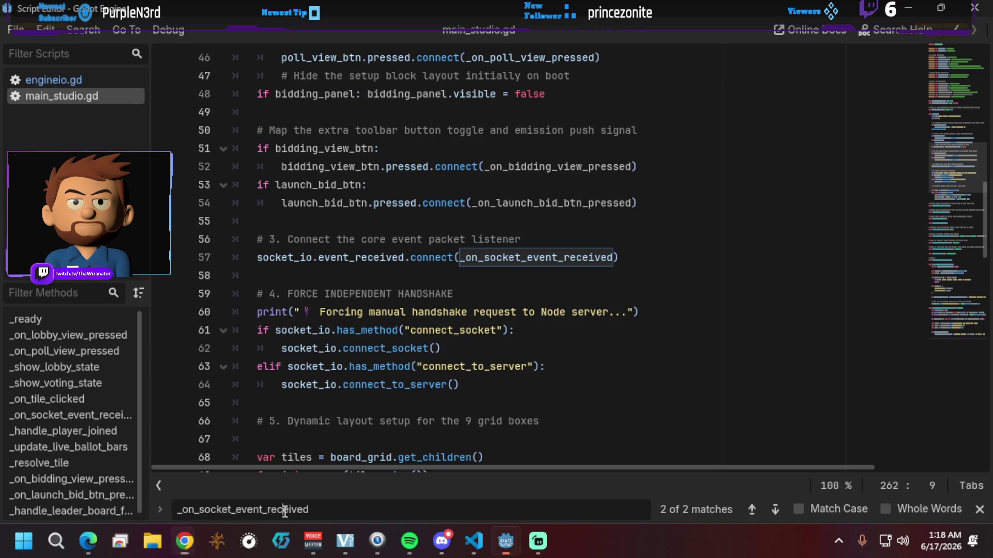
Step: Search for 'assign_team' and locate its _handle_player_joined call on line 136
text(assign_team)
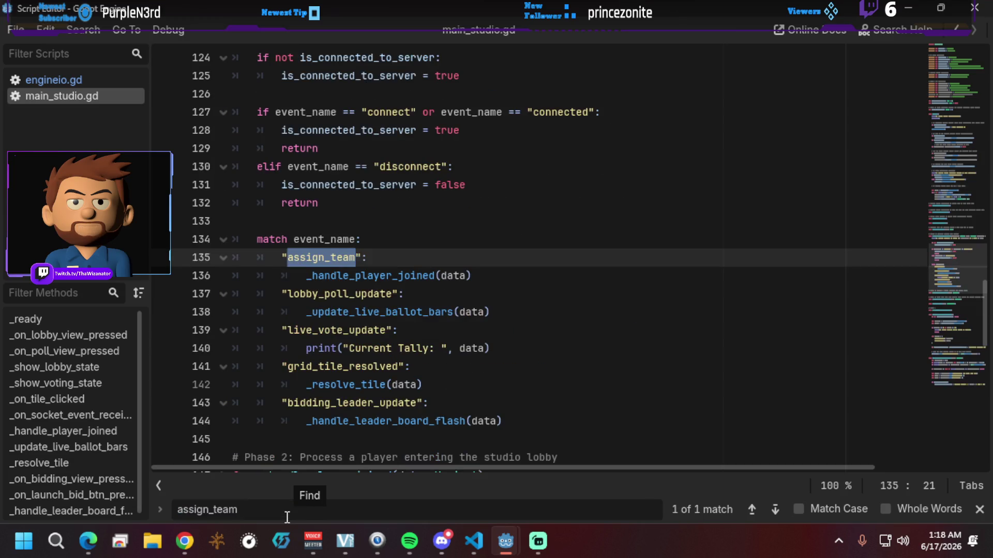
scroll(340, 373, up, 4)
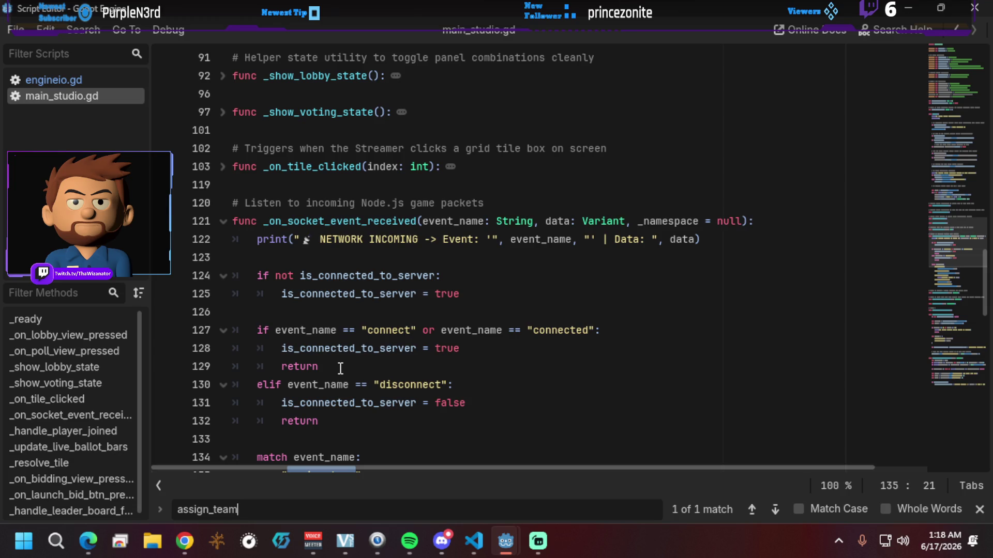
scroll(356, 344, down, 4)
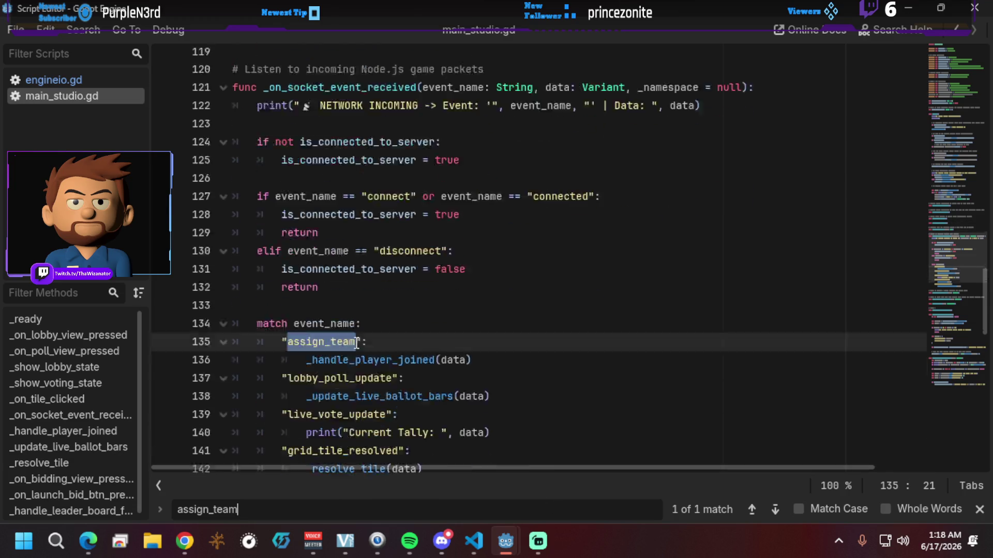
scroll(356, 344, up, 3)
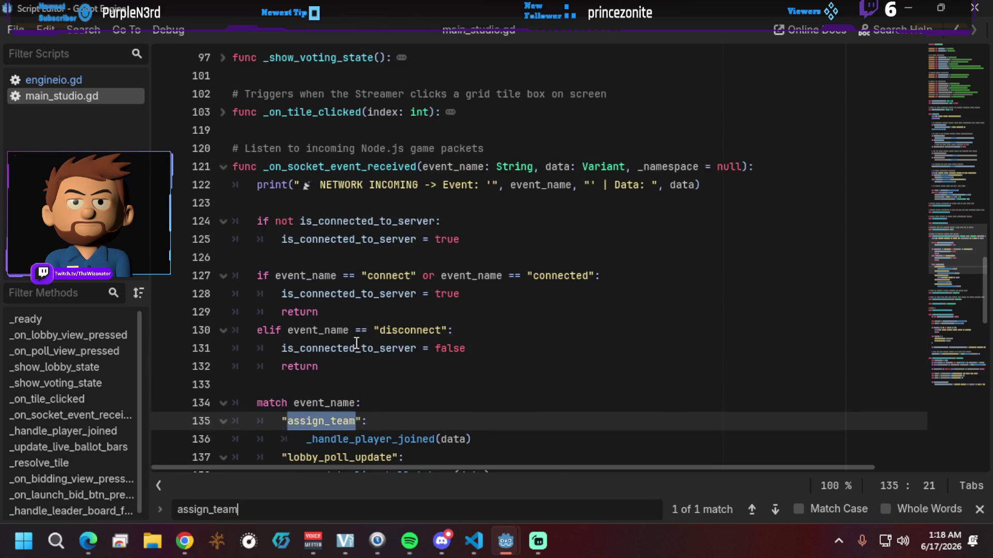
scroll(356, 344, down, 2)
scroll(357, 344, down, 3)
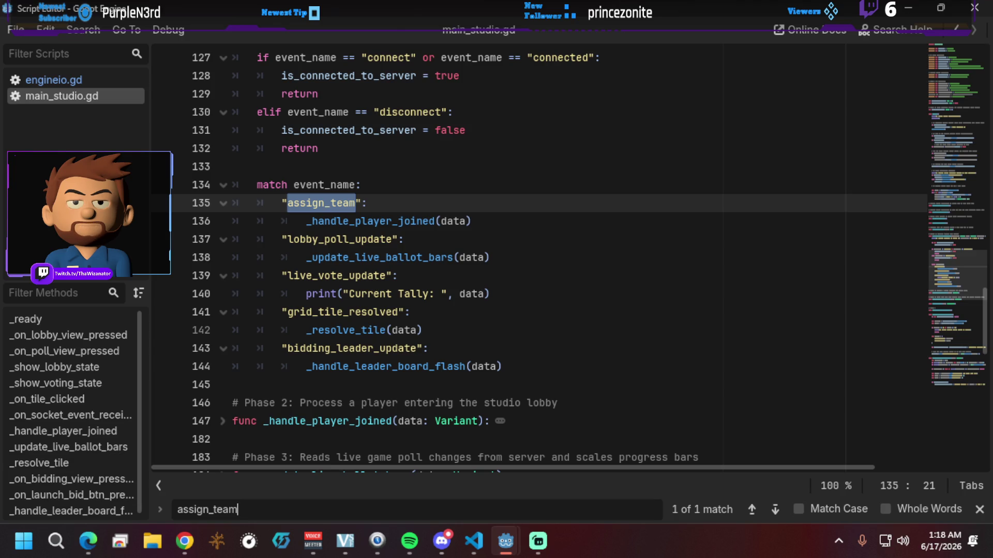
key(alt+Tab)
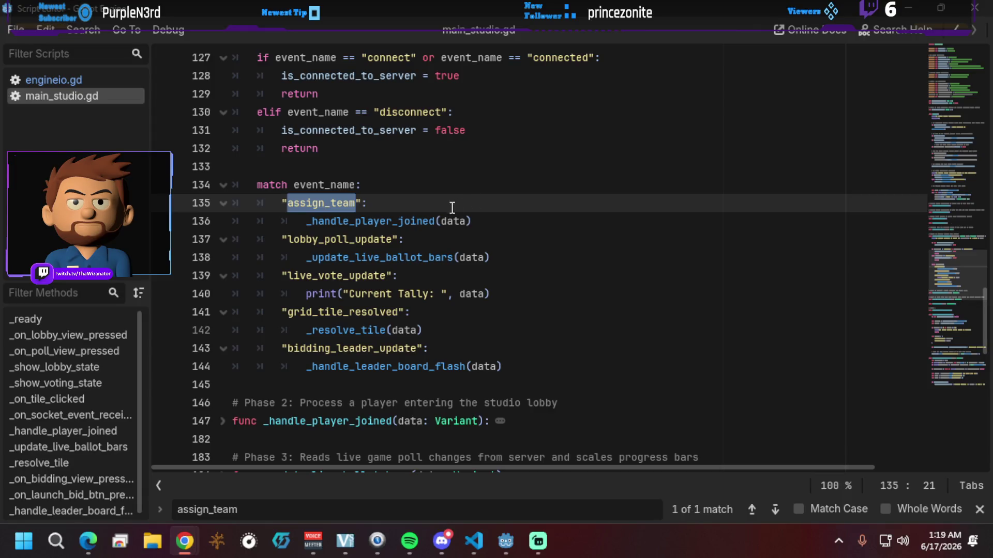
click(427, 221)
key(ctrl)
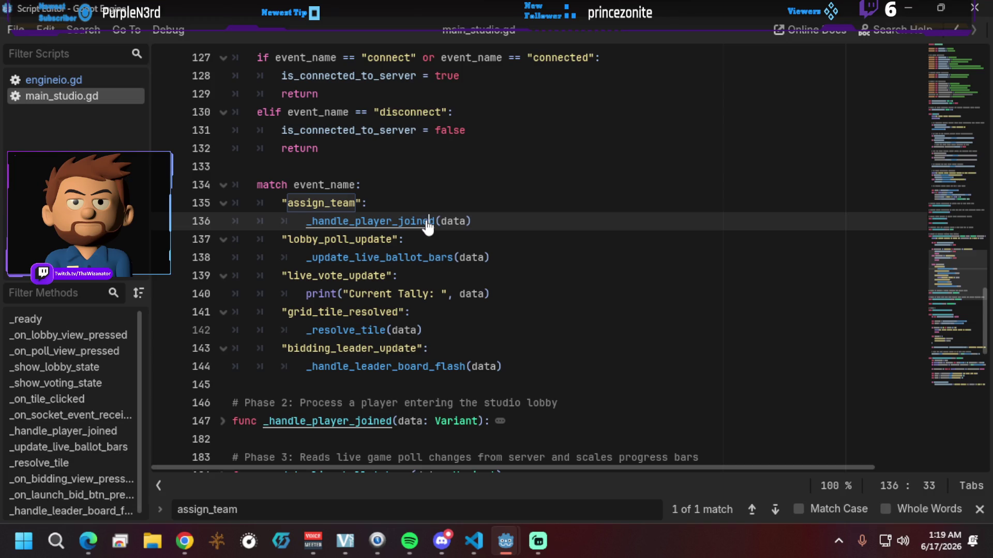
click(473, 540)
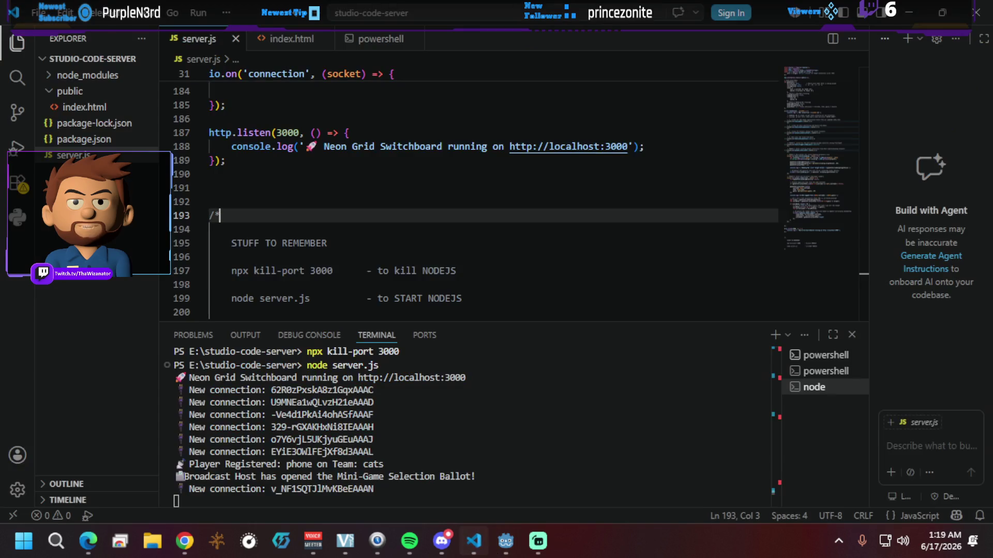
Step: Stop the server, free port 3000 with npx kill-port 3000, and rerun node server.js
click(413, 355)
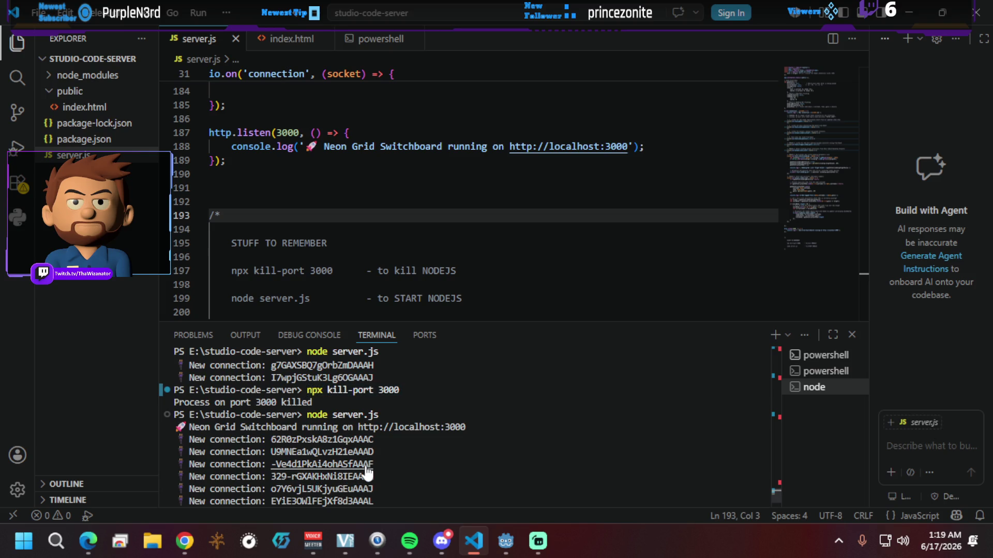
key(ctrl+c)
key(Up)
key(Up)
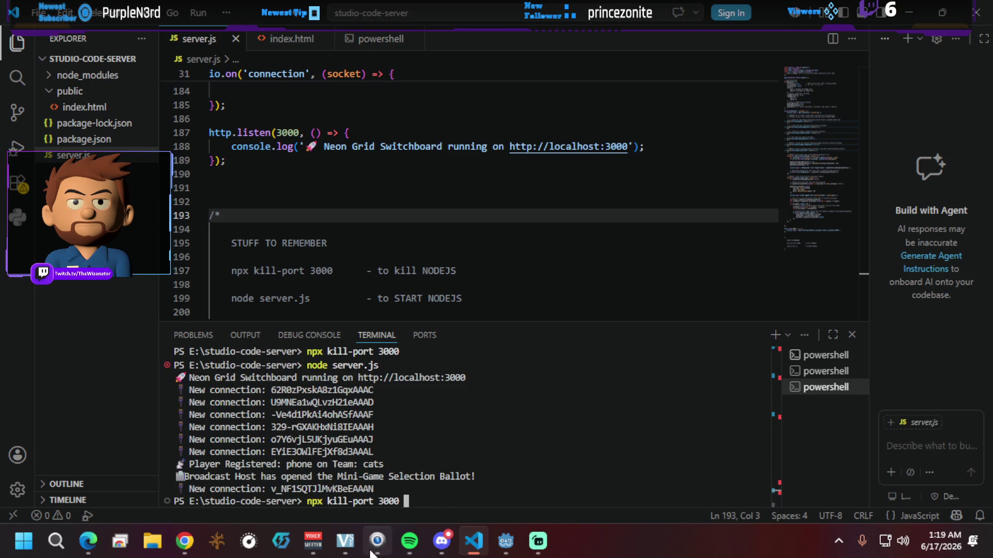
key(Return)
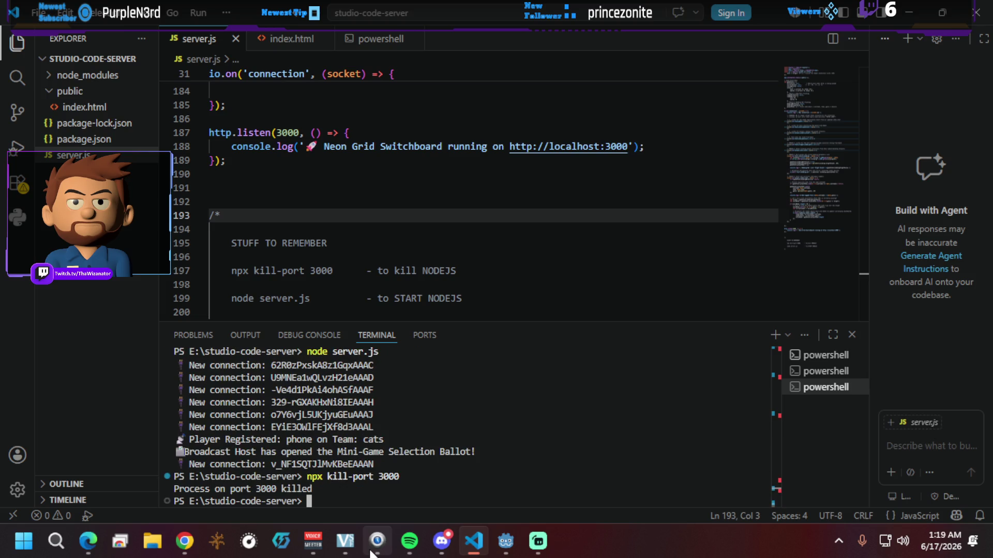
text(nno)
key(BackSpace)
key(BackSpace)
text(ode se)
text(rver.js)
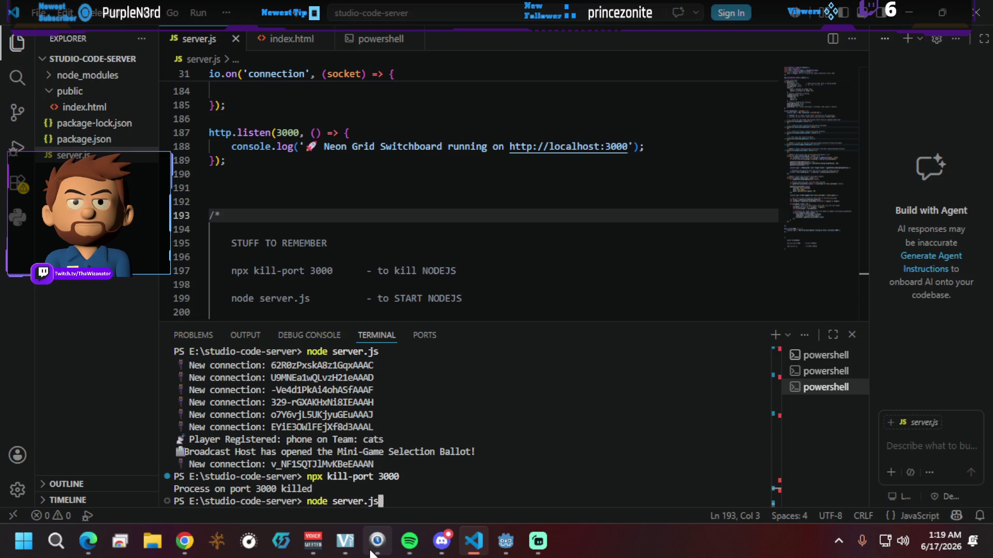
key(Return)
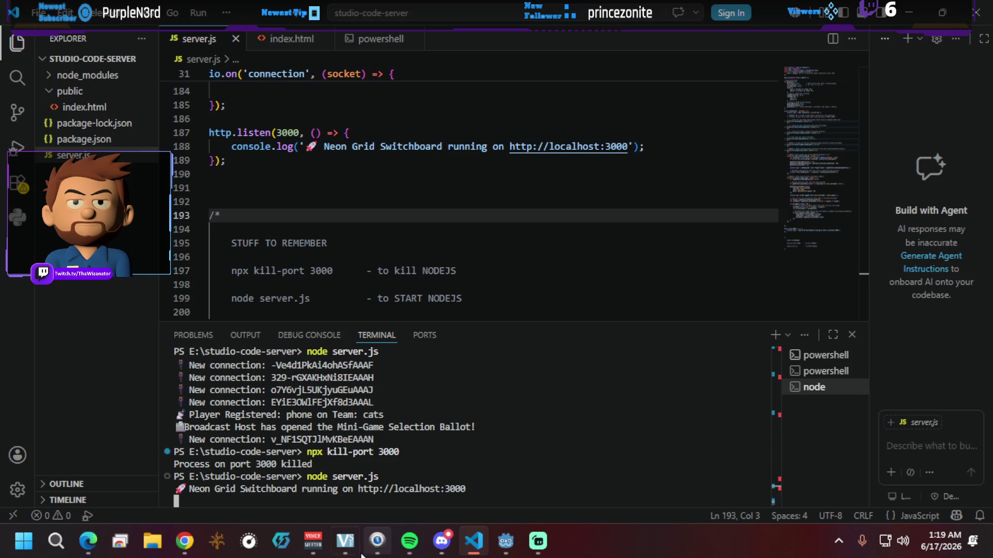
mouse_move(361, 555)
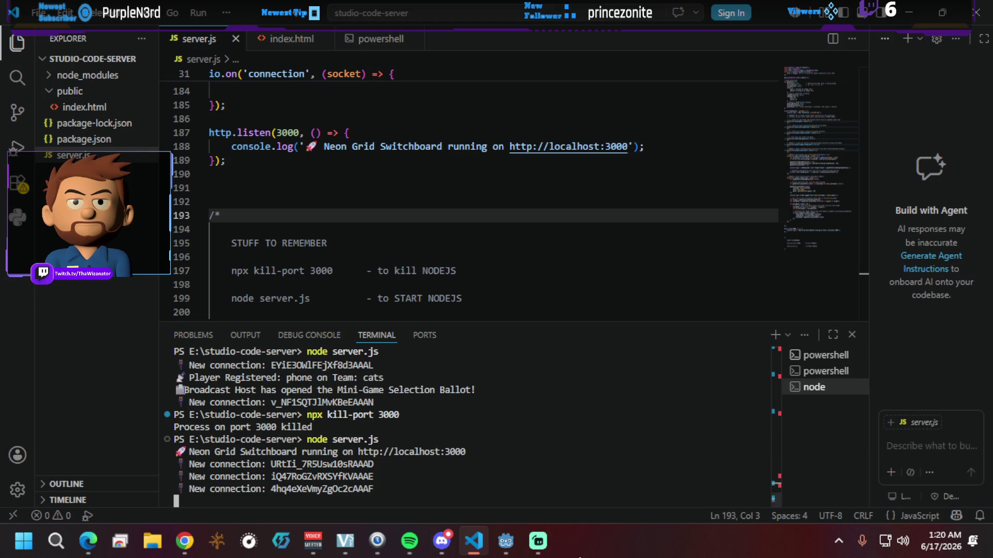
Step: Close the old game window and launch the project with F5
mouse_move(509, 540)
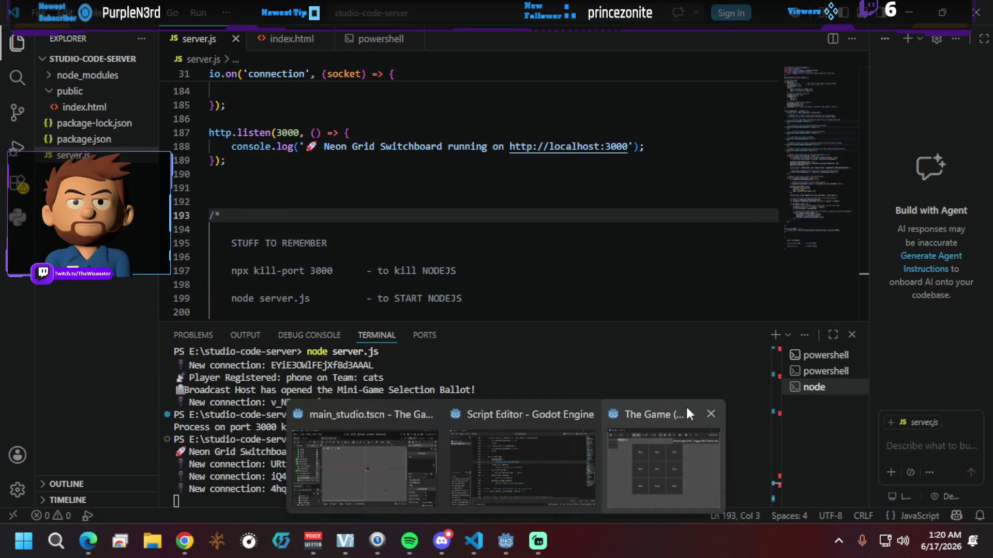
click(709, 414)
mouse_move(505, 540)
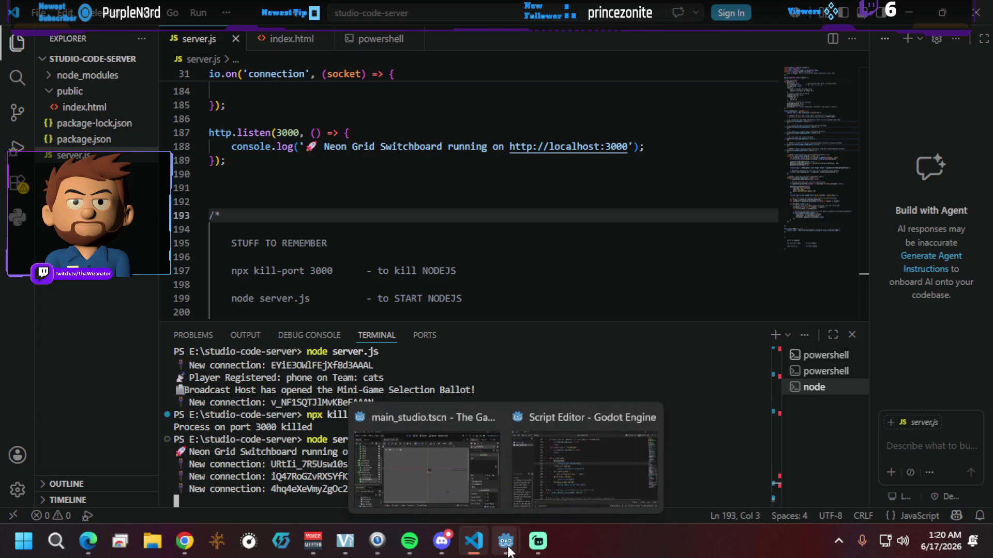
click(574, 448)
click(489, 330)
key(F5)
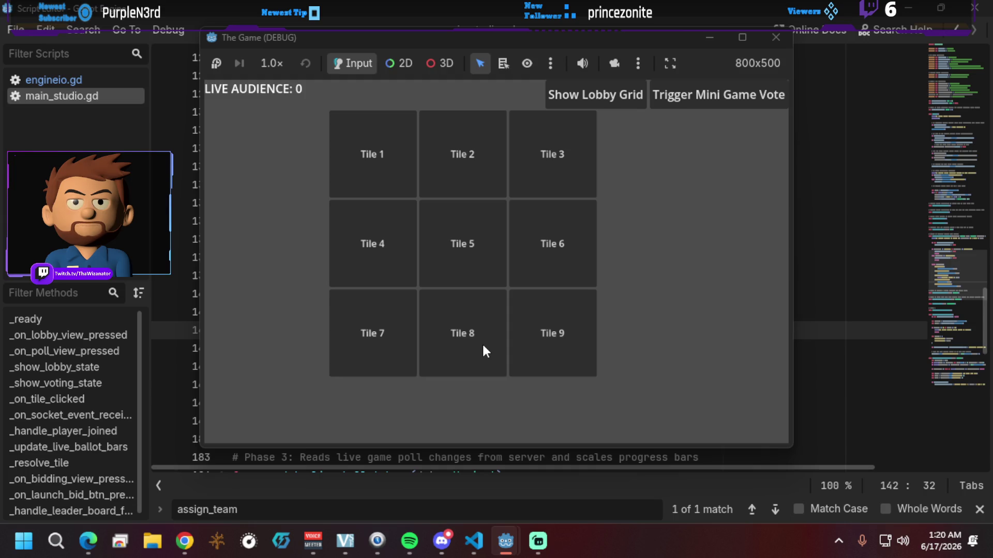
Step: Pick Tile 1 in the running game, then stop it with F8
mouse_move(545, 35)
mouse_down()
mouse_move(683, 51)
mouse_move(703, 31)
mouse_up()
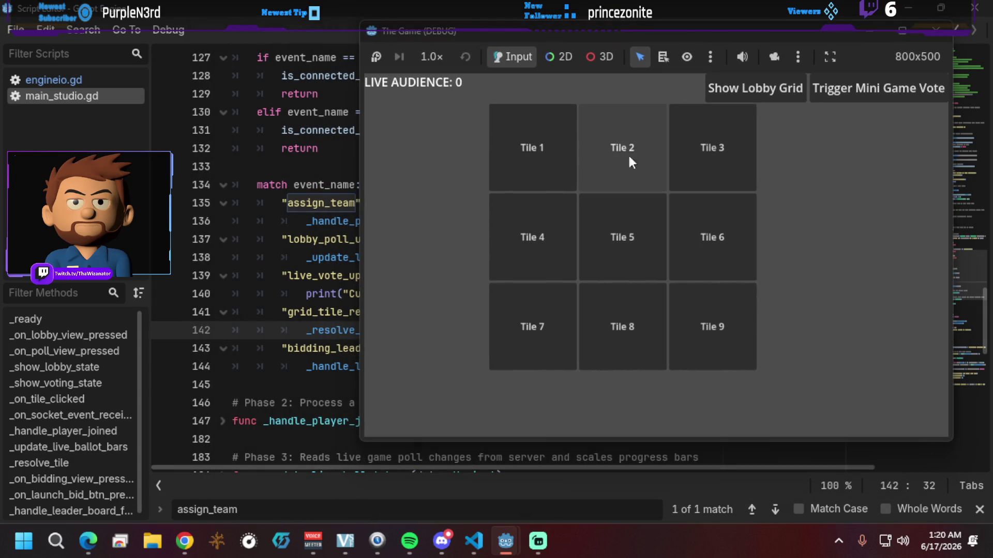
click(540, 161)
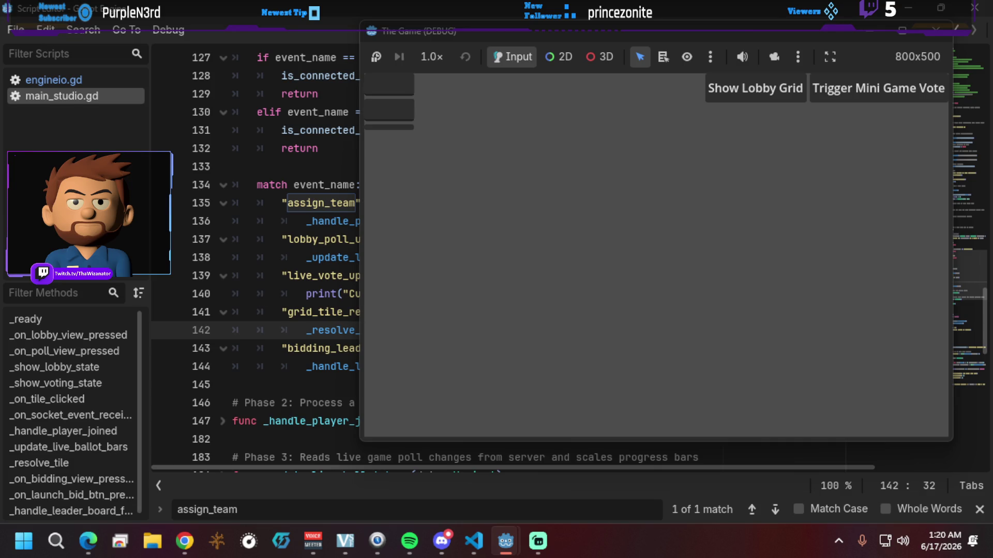
key(F8)
mouse_move(505, 542)
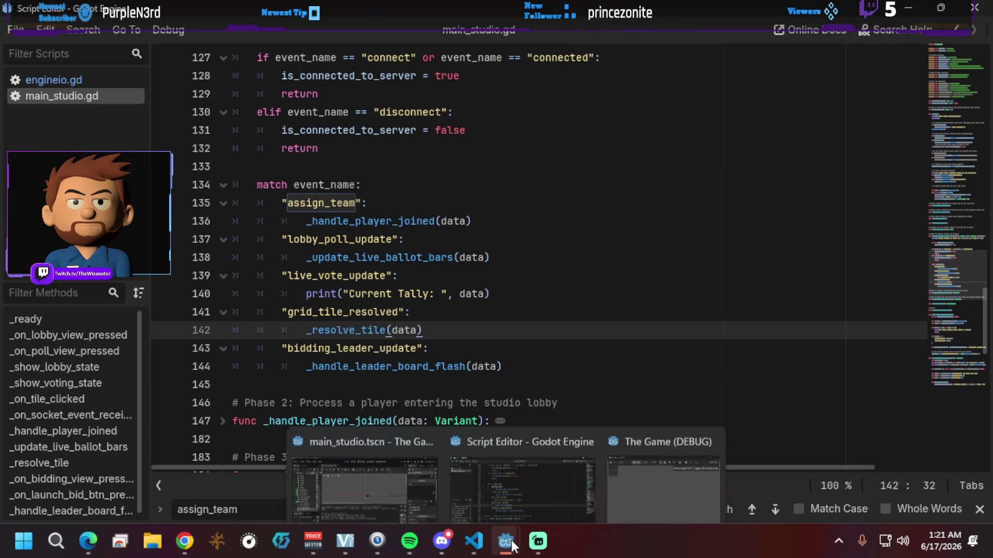
click(377, 470)
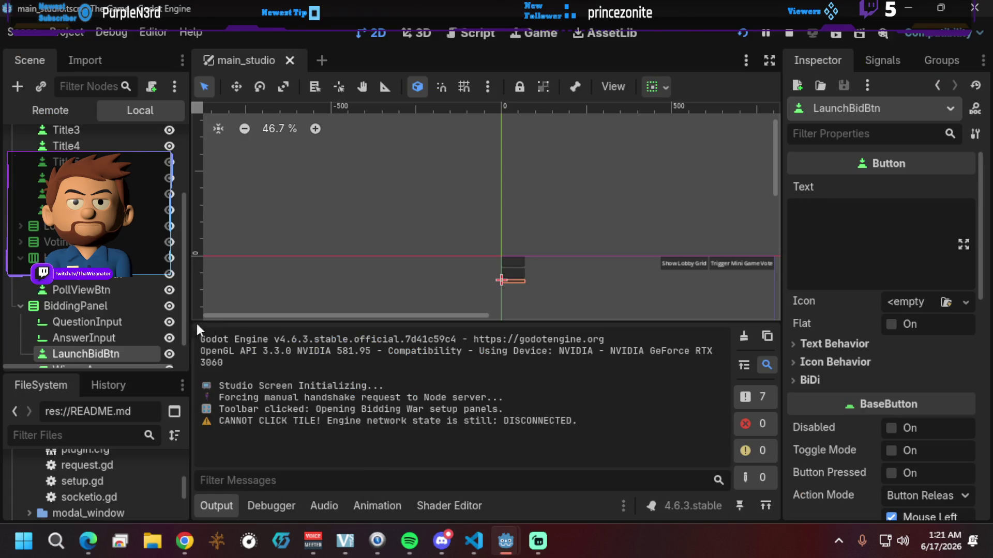
Step: Set LaunchBidBtn's Text to 'Broadcast Bidding' and save main_studio.tscn
scroll(112, 301, down, 1)
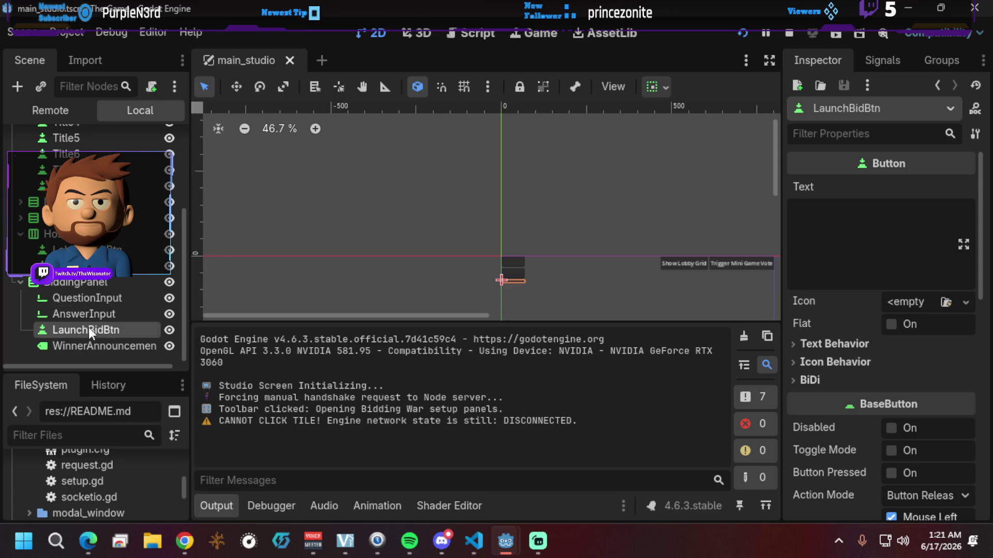
click(804, 215)
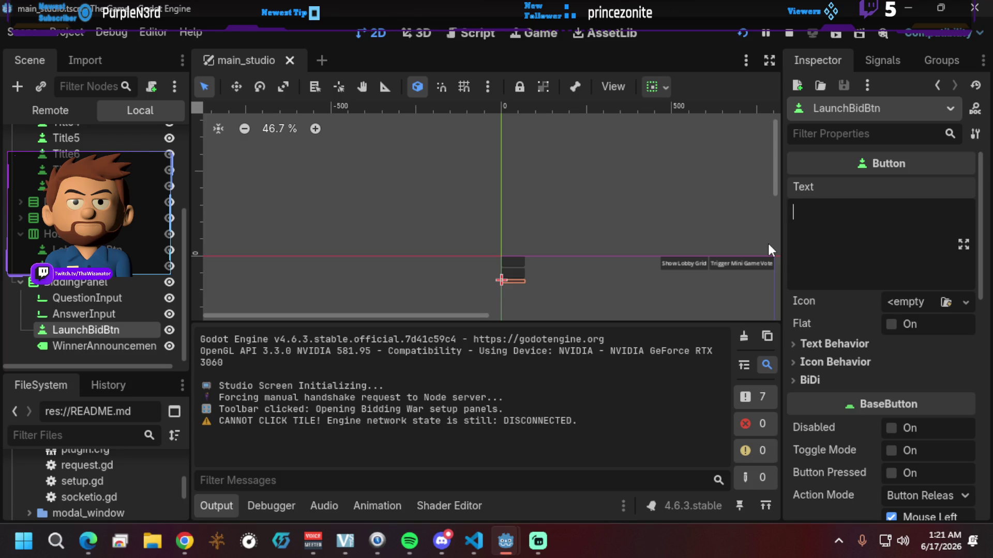
text(Broadcast)
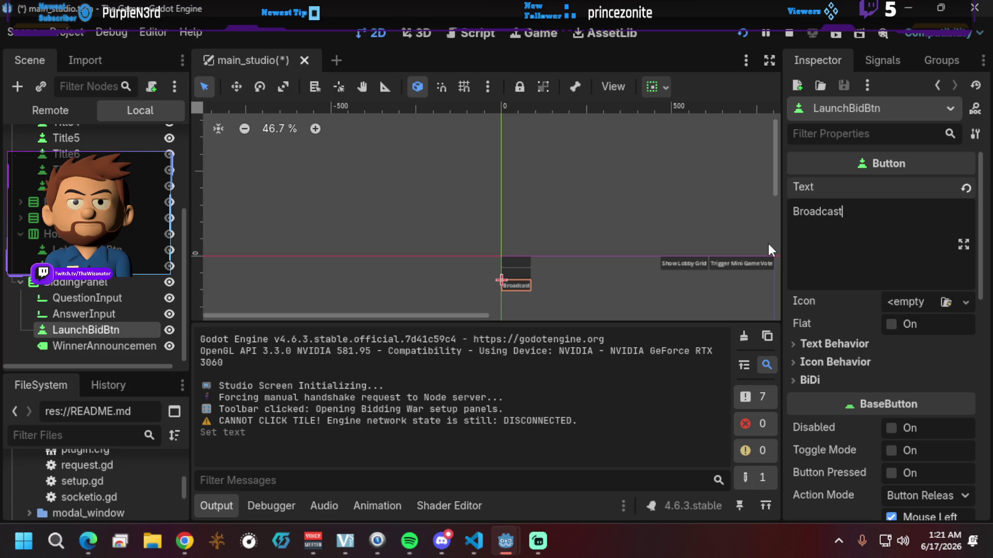
text( Bidding)
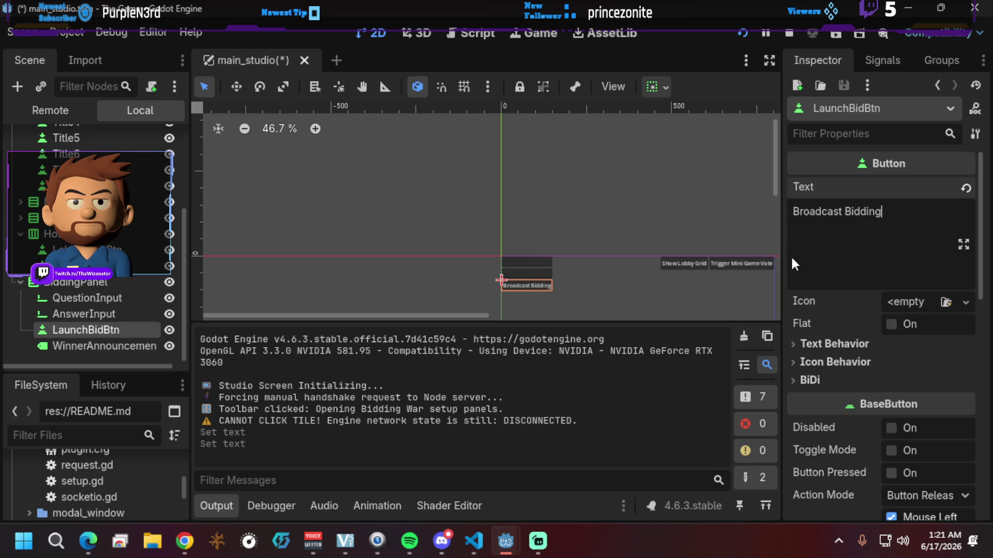
key(ctrl+s)
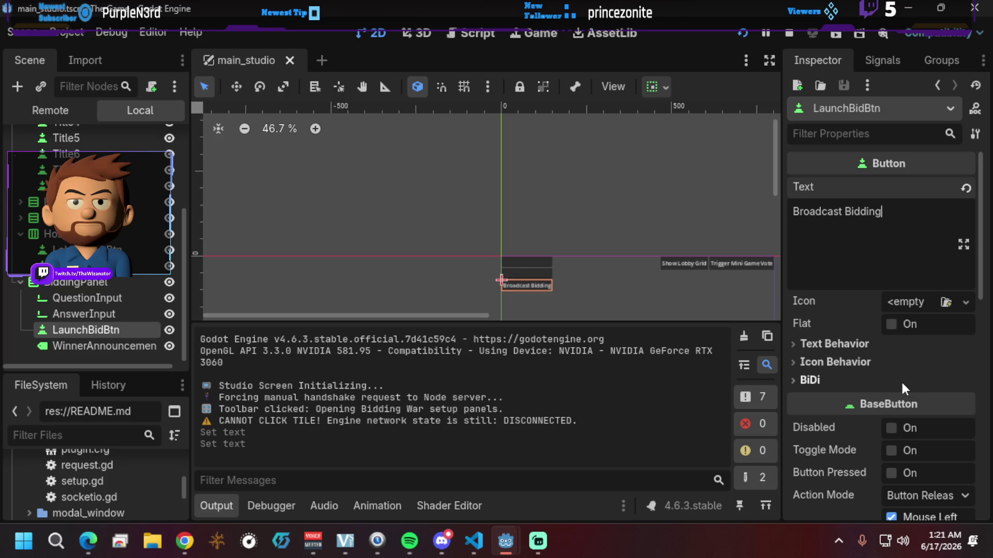
click(90, 287)
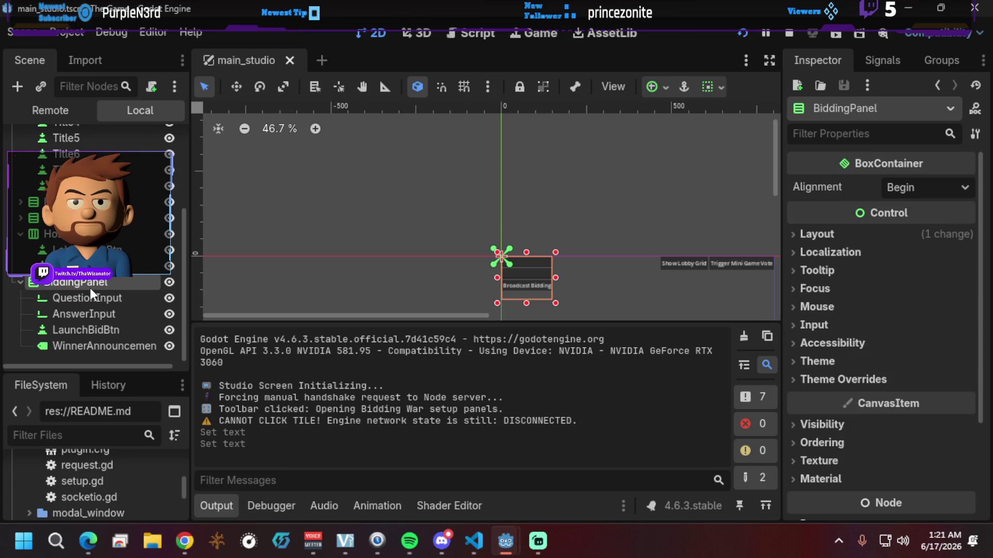
Step: Set BiddingPanel's anchor preset to Center Bottom, save the scene, and select LaunchBidBtn
click(794, 234)
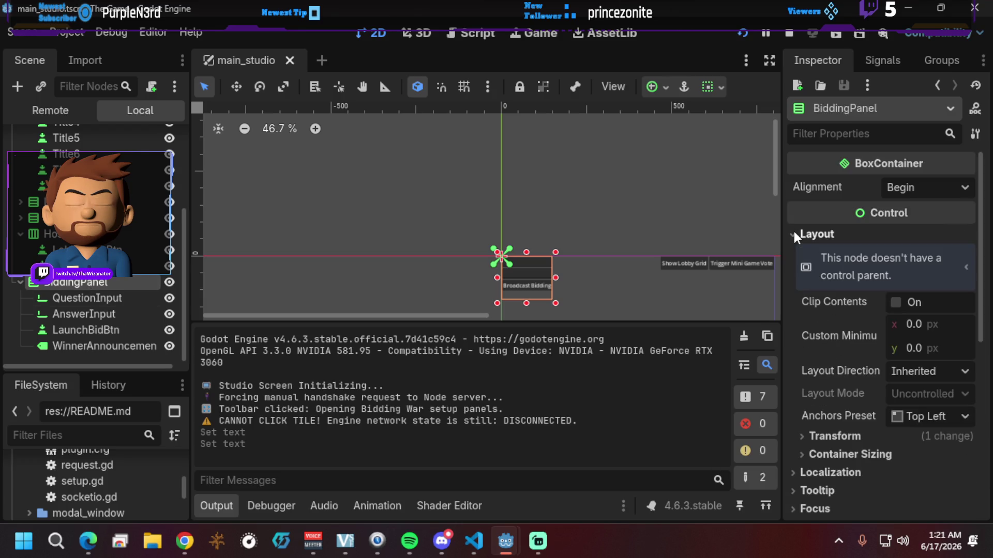
click(962, 414)
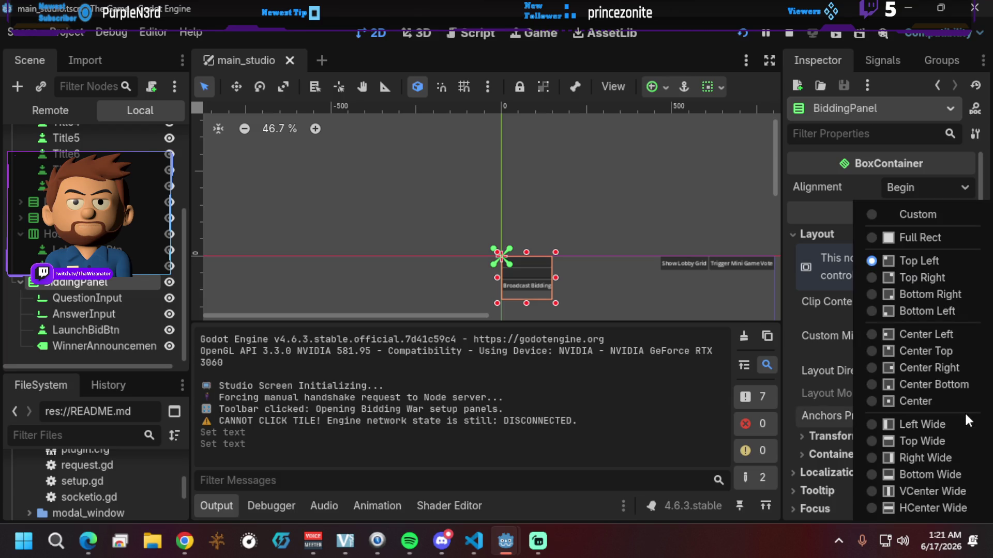
click(883, 386)
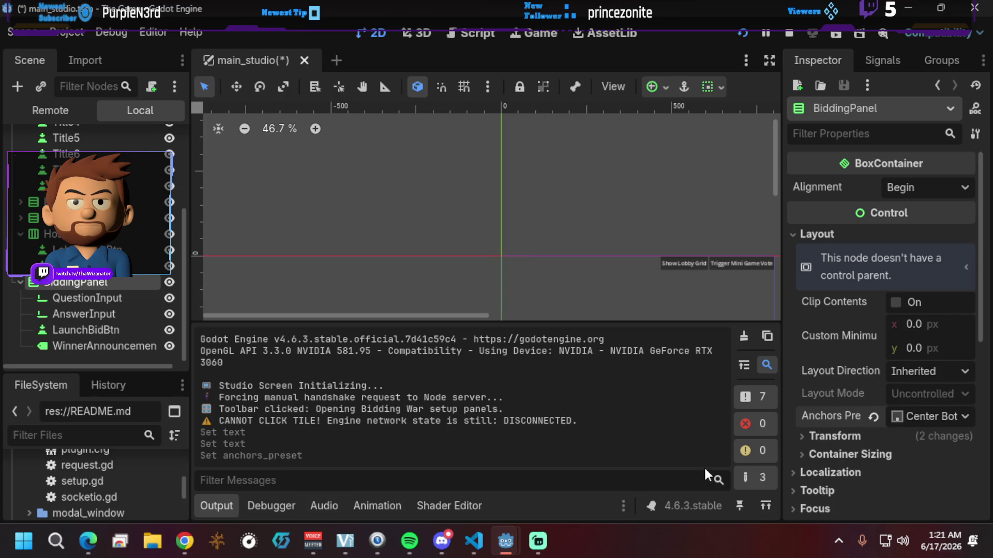
key(ctrl+s)
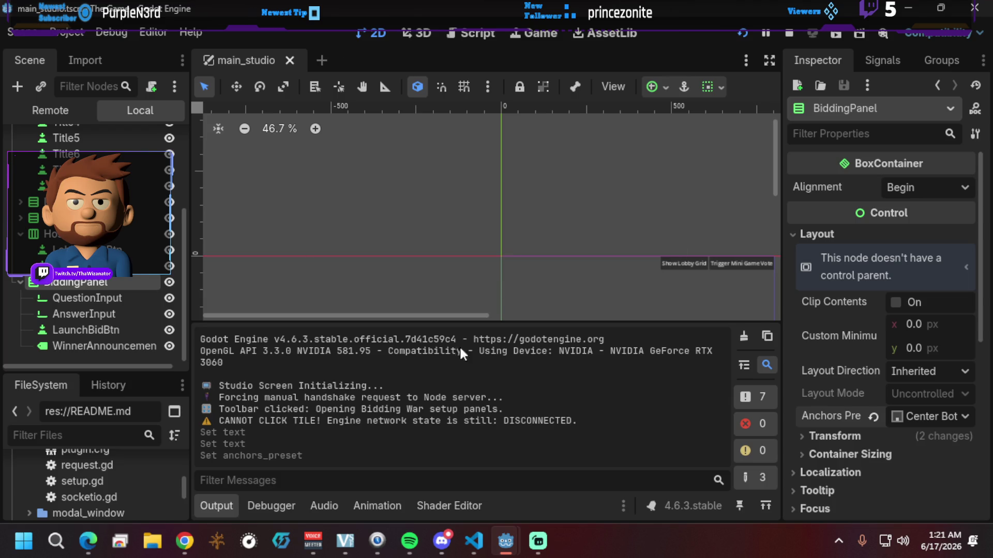
click(98, 328)
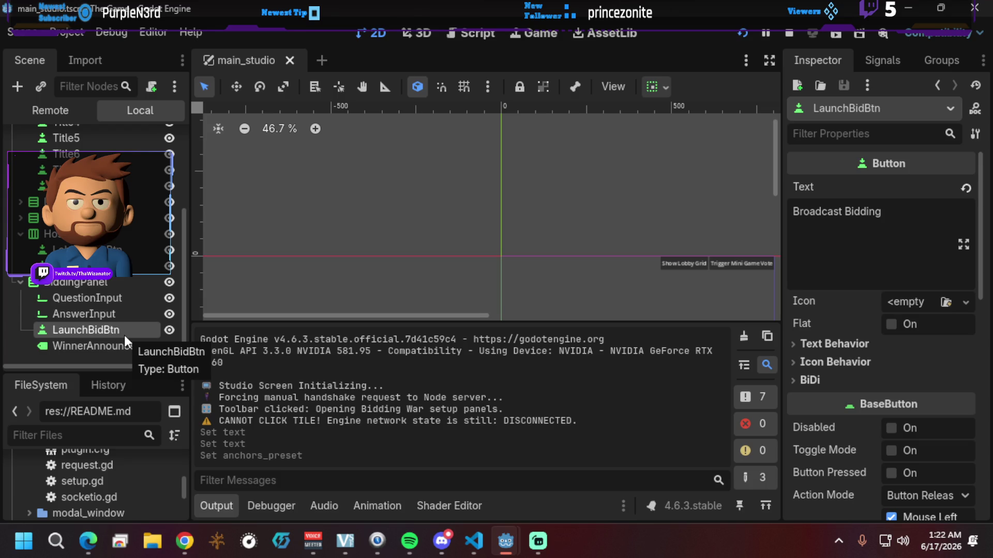
Step: Change Title0's button text from 'butt' to 'Open Bidding Setup', save, and run the project
scroll(113, 243, up, 3)
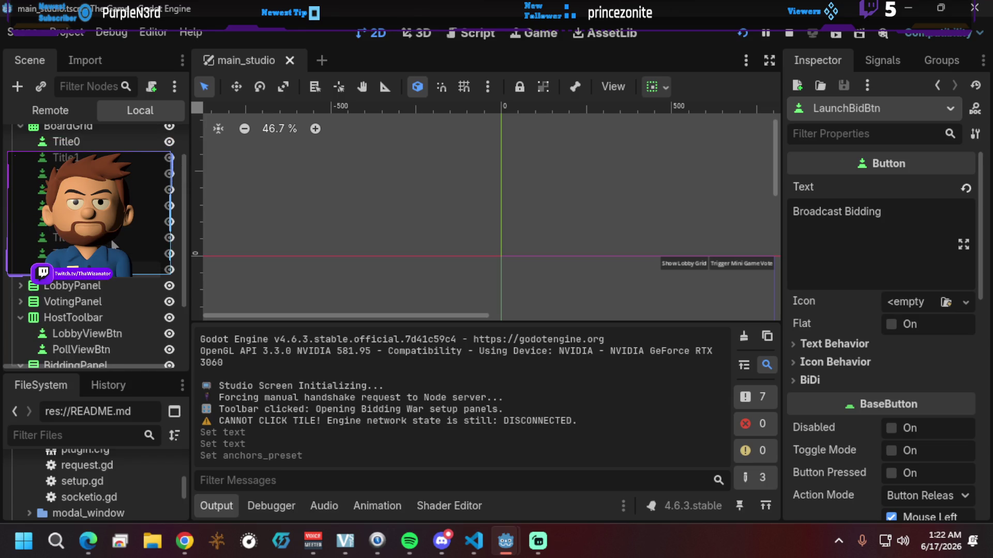
scroll(114, 243, up, 2)
click(139, 170)
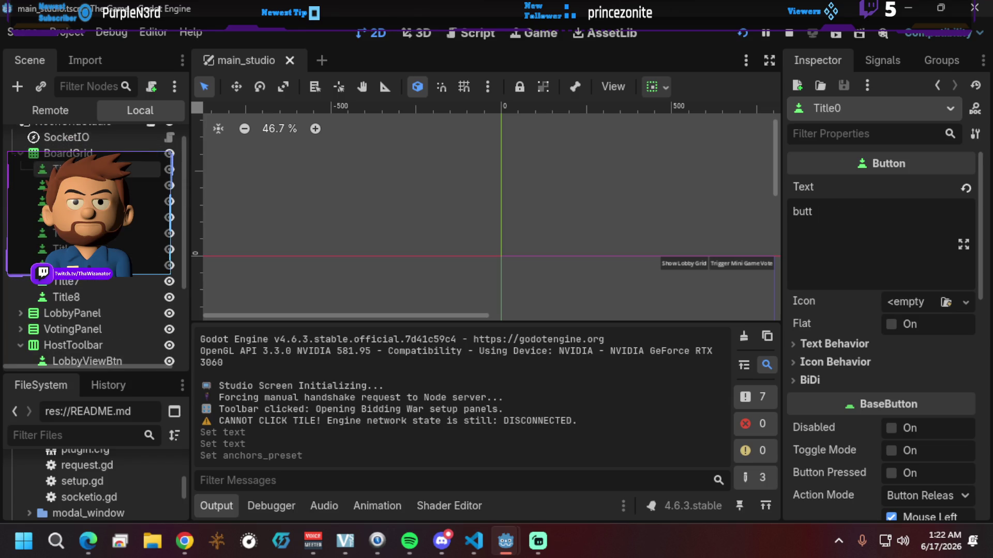
click(840, 217)
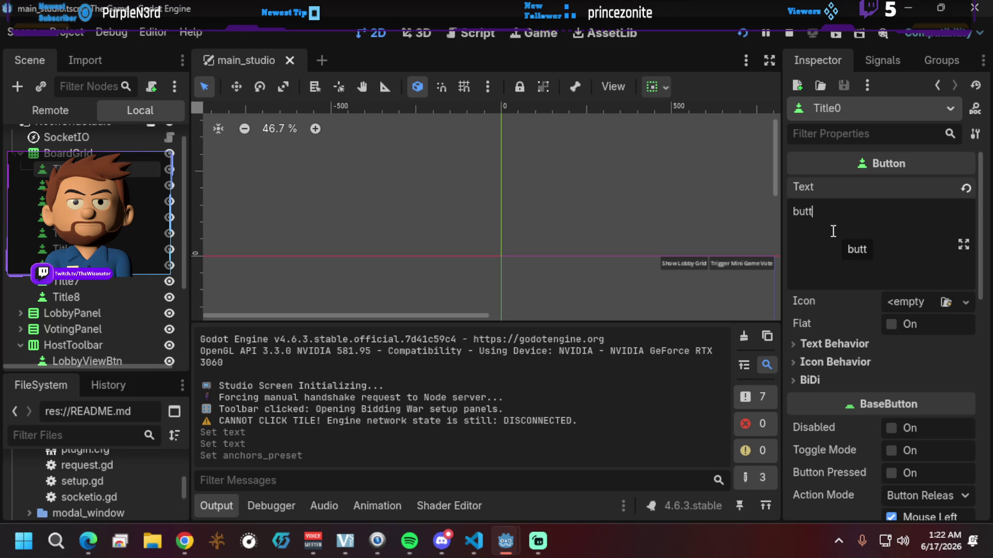
key(BackSpace)
key(BackSpace)
key(BackSpace)
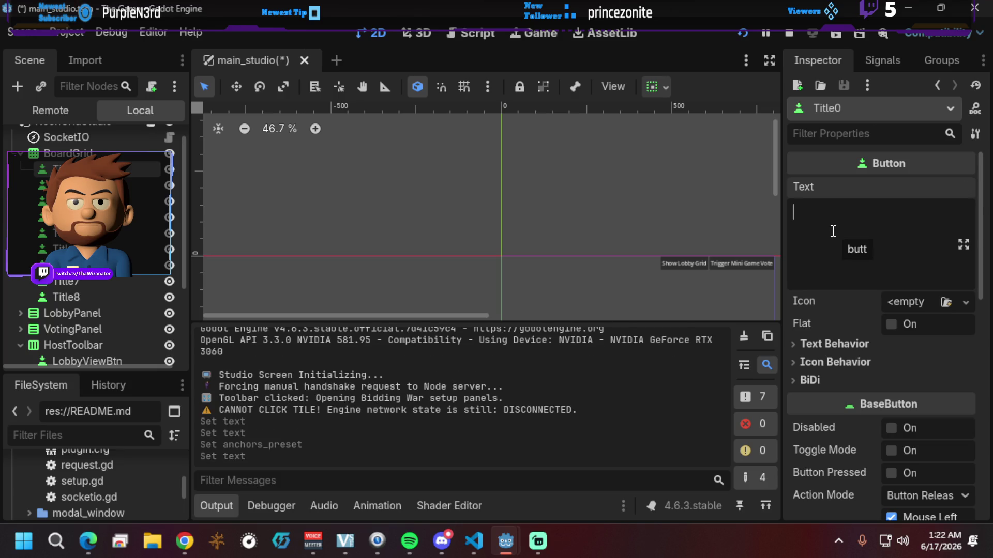
text(Open Bidding Setup)
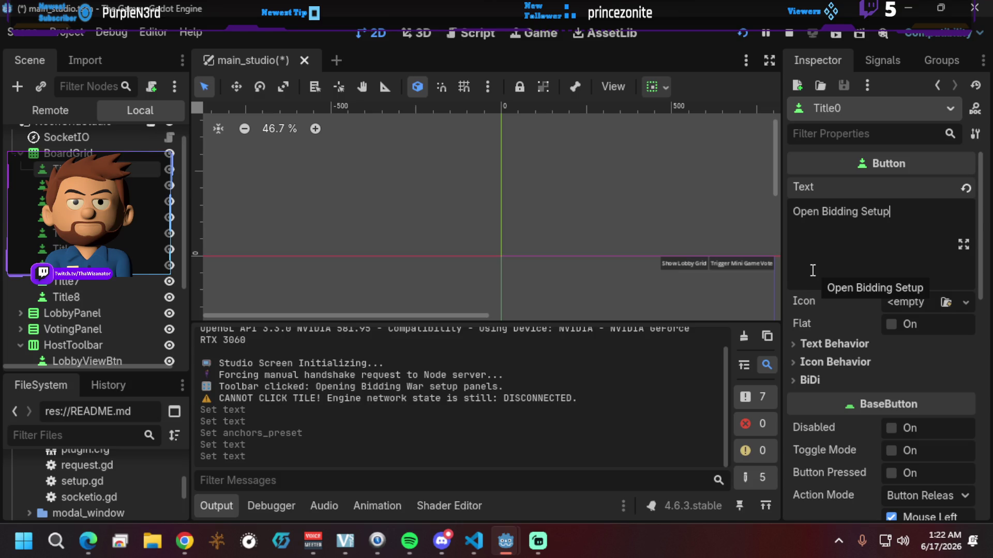
key(ctrl+s)
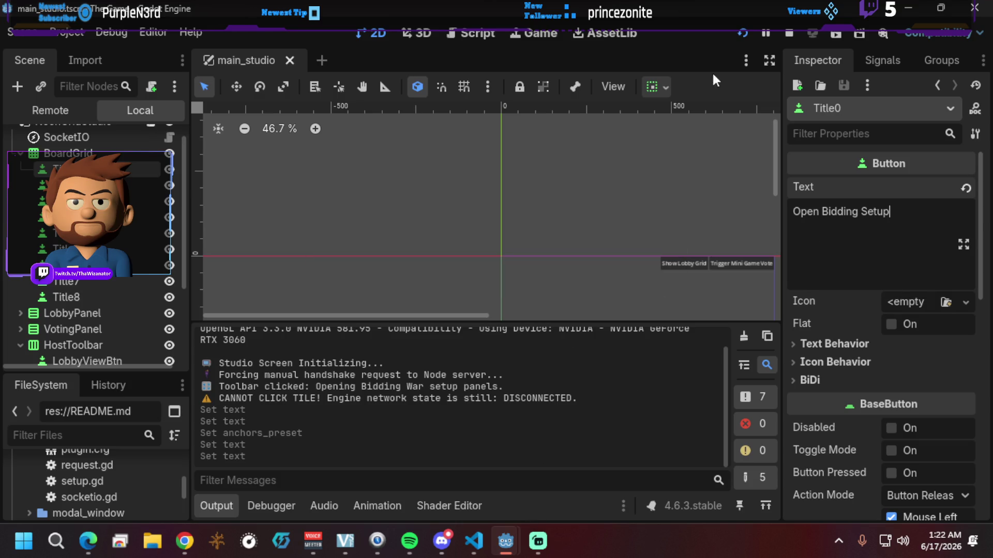
click(743, 31)
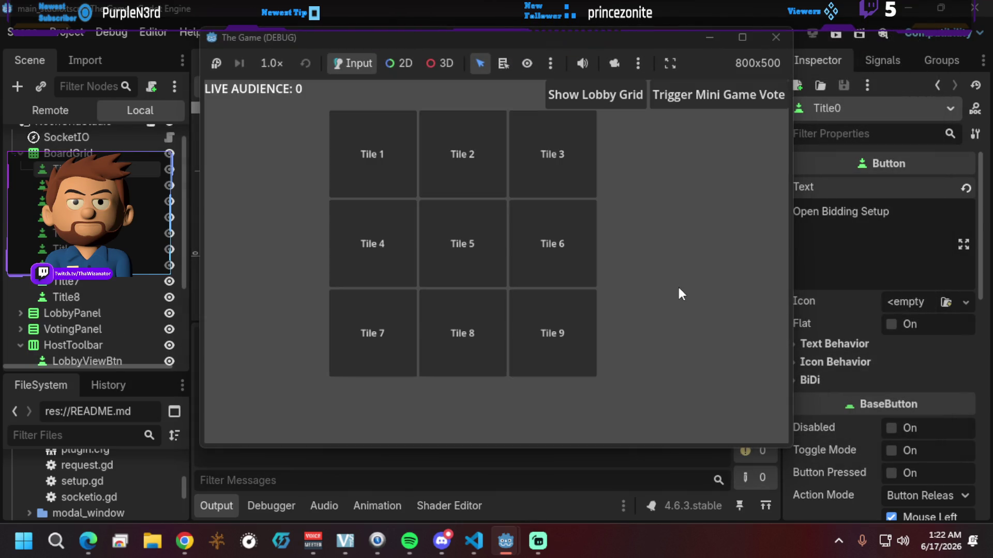
Step: In the game, open Tile 1's bidding panel, try both input fields, then select QuestionInput
click(400, 155)
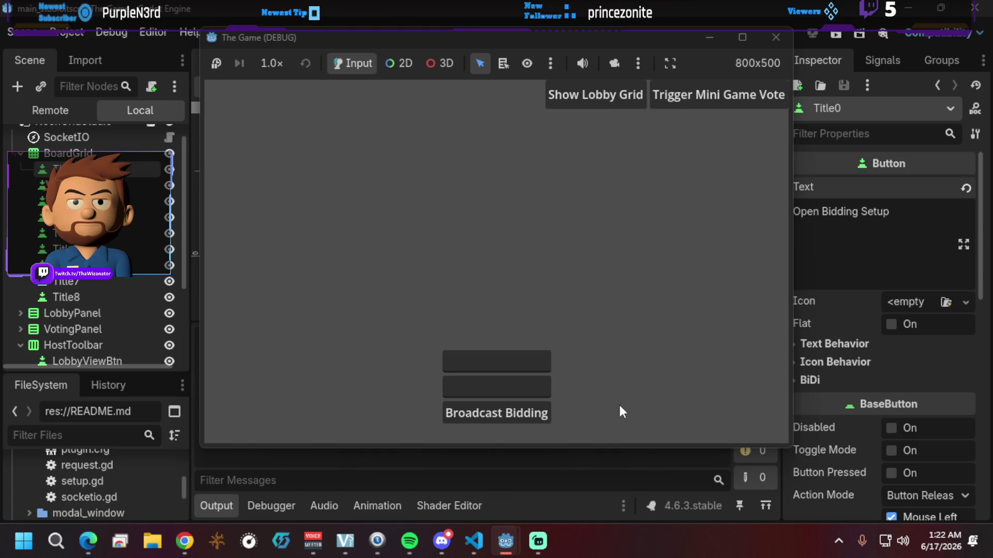
click(486, 360)
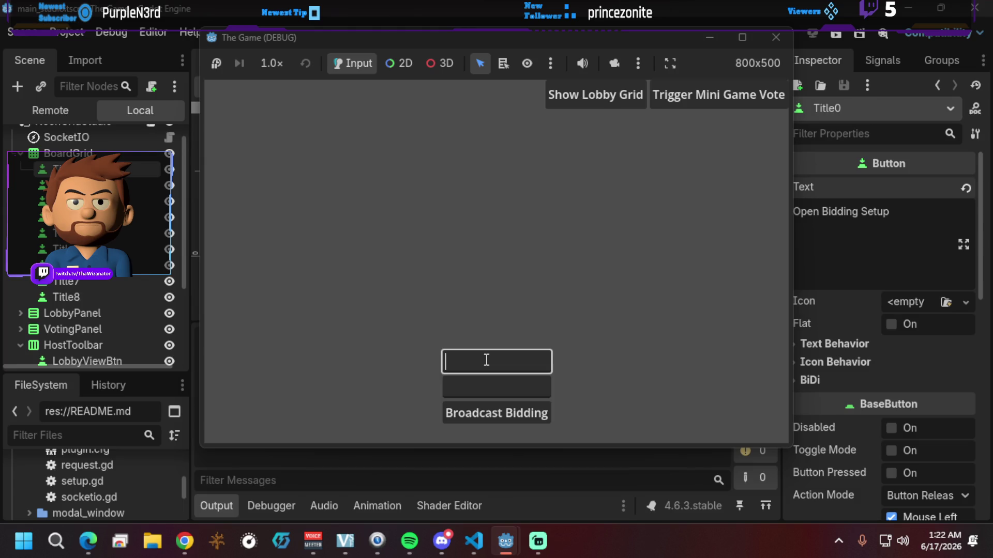
click(484, 384)
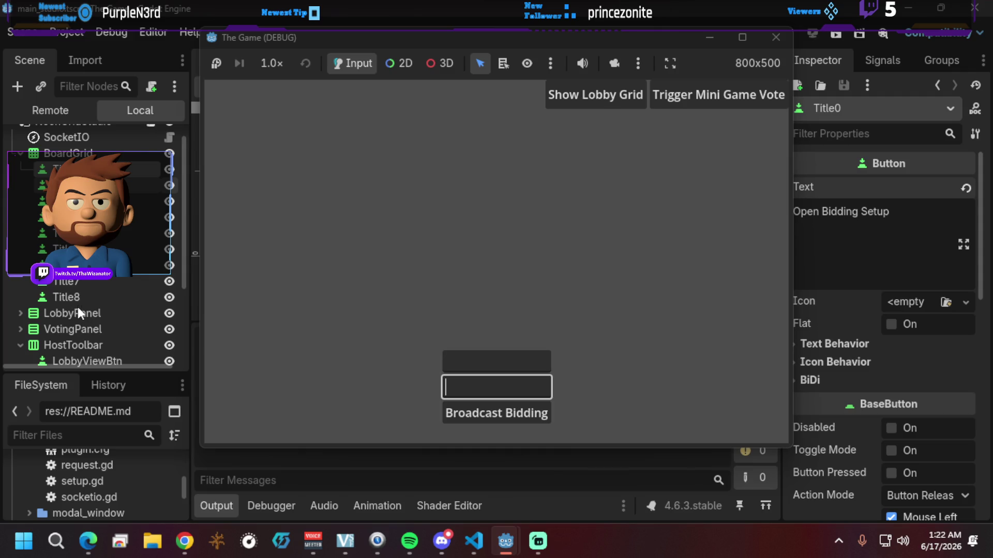
scroll(24, 293, down, 3)
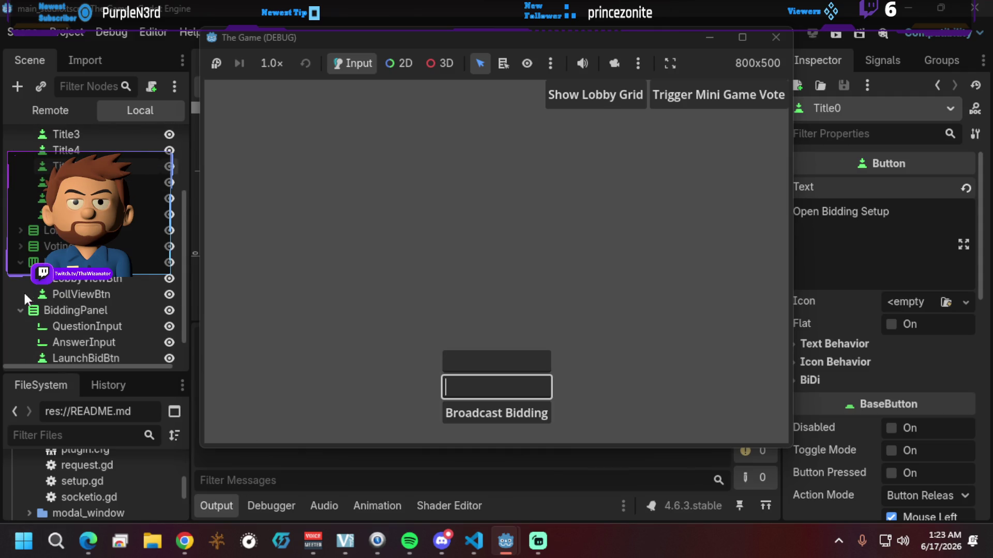
click(98, 331)
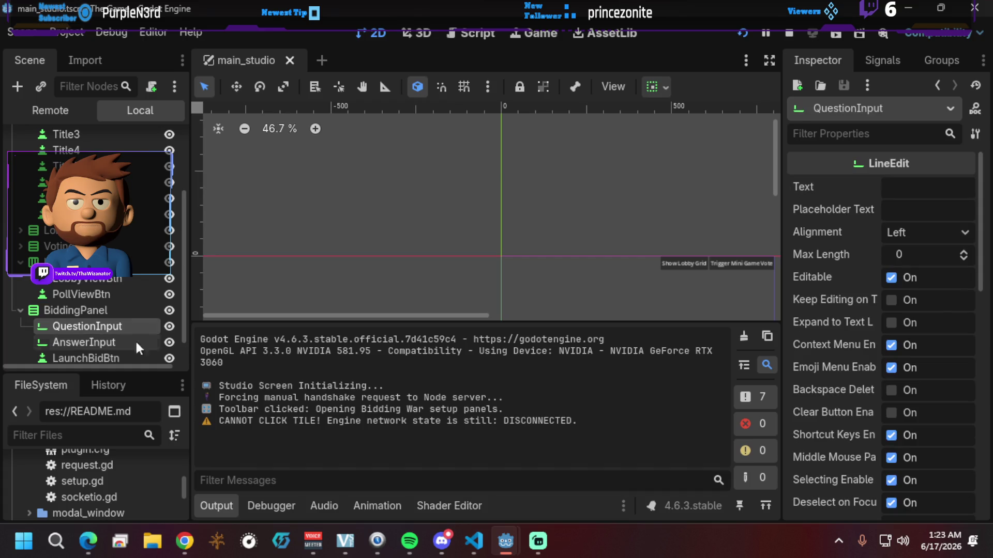
Step: Set QuestionInput's Text to 'afdads', save the scene, and run the game again
click(902, 193)
text(afdads)
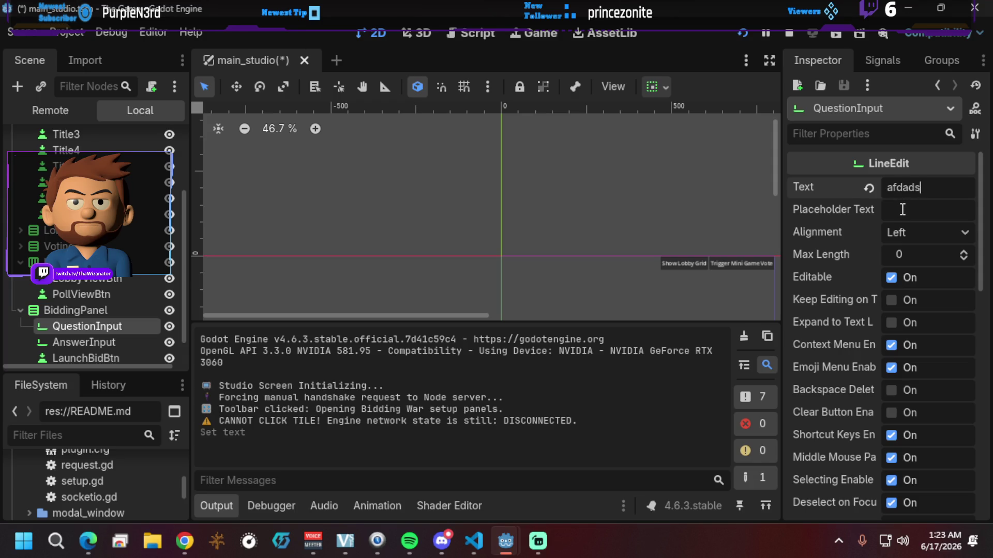
key(ctrl+s)
click(742, 33)
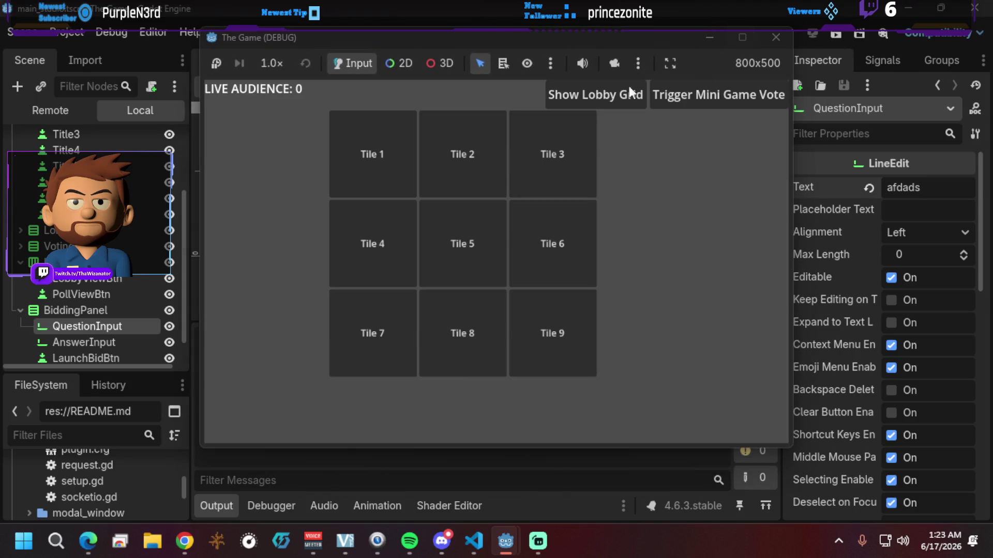
Step: Open the bidding panel in the game and check the 'afdads' question text
click(390, 137)
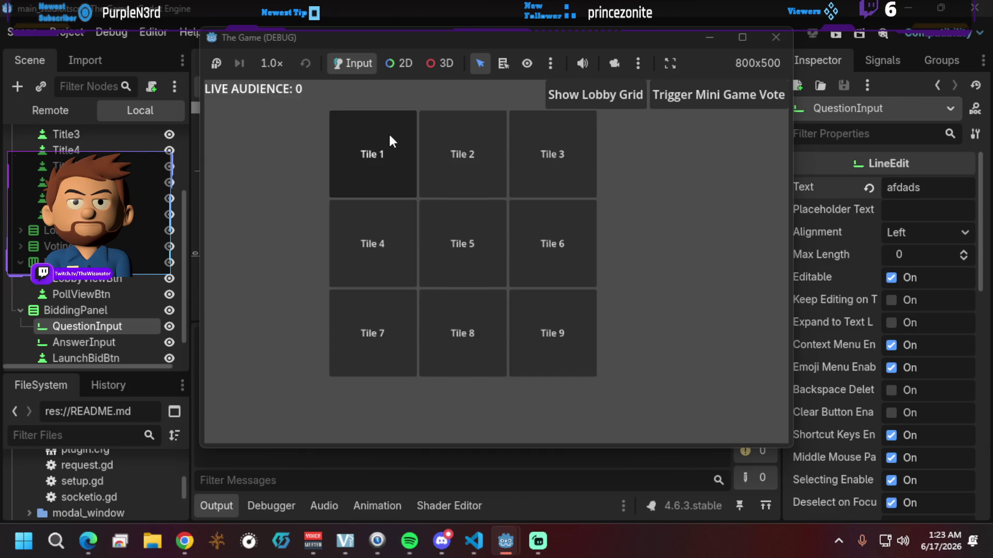
click(476, 357)
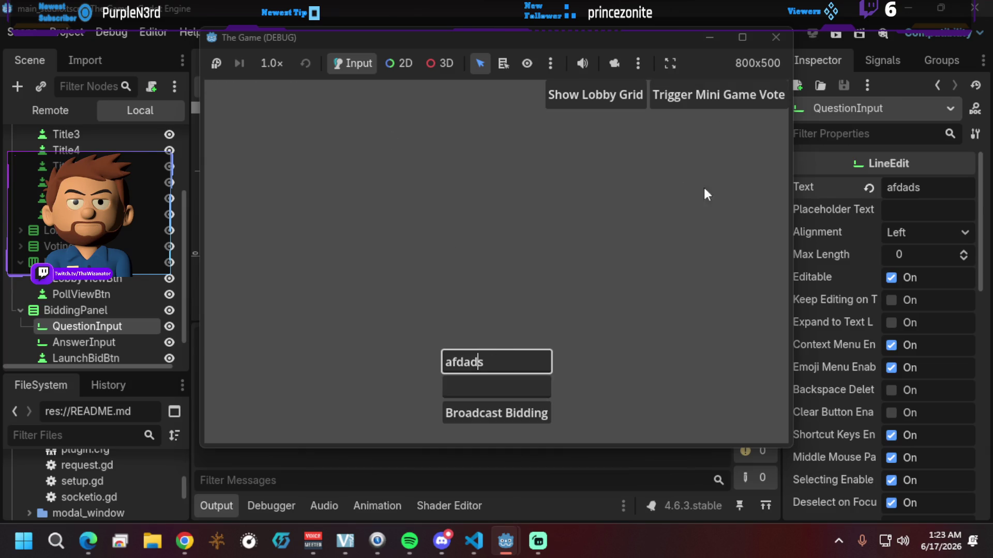
click(879, 204)
Step: Clear QuestionInput's Text, set Placeholder Text to 'sdsad', save, and rerun the game
double_click(926, 188)
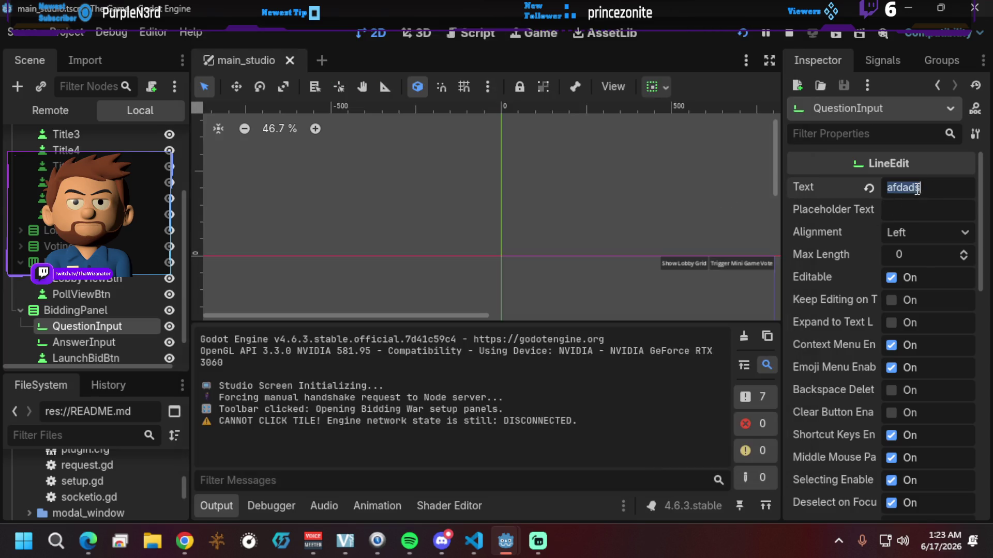
key(BackSpace)
click(894, 210)
text(sdsad)
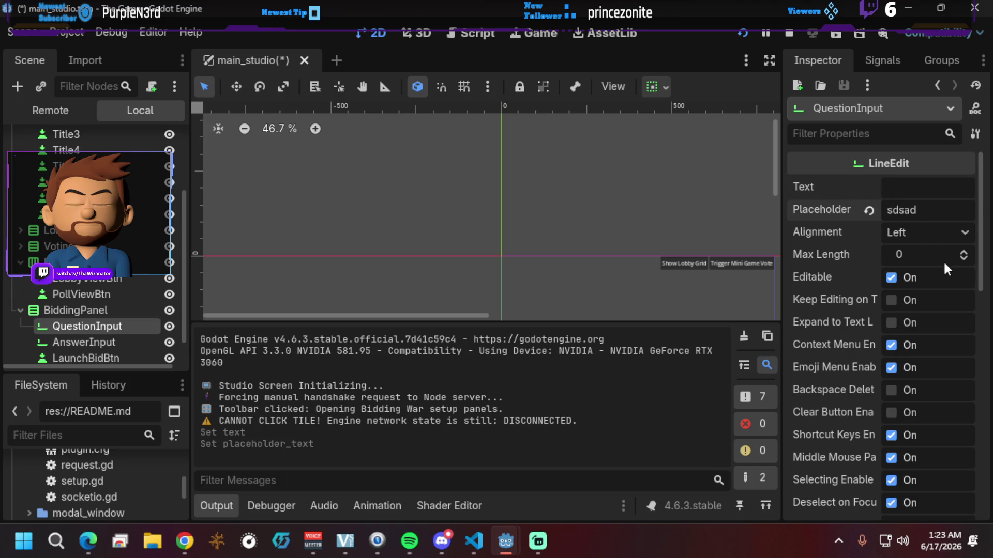
key(ctrl+s)
click(749, 23)
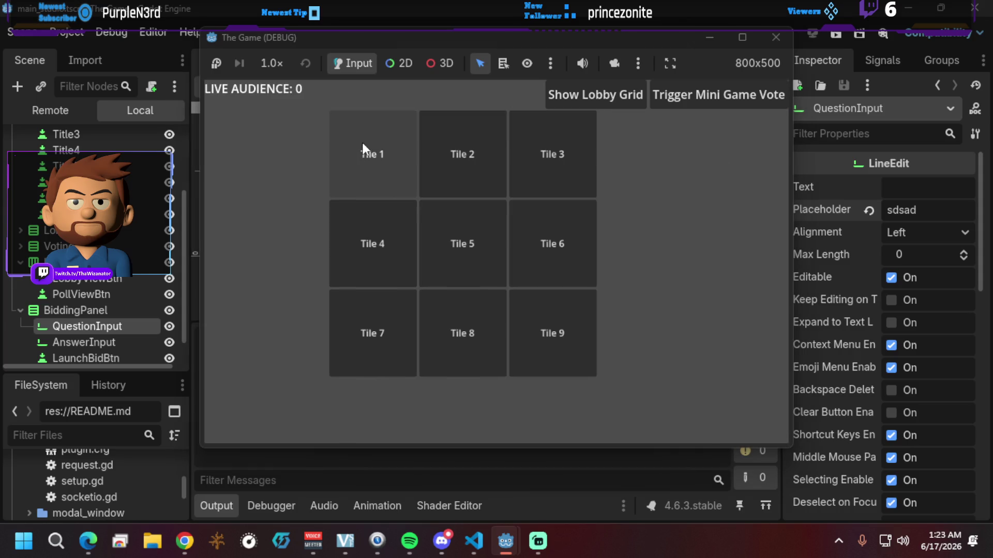
Step: Verify 'sdsad' shows as the question placeholder in game, then select that placeholder in the editor
click(362, 142)
click(481, 356)
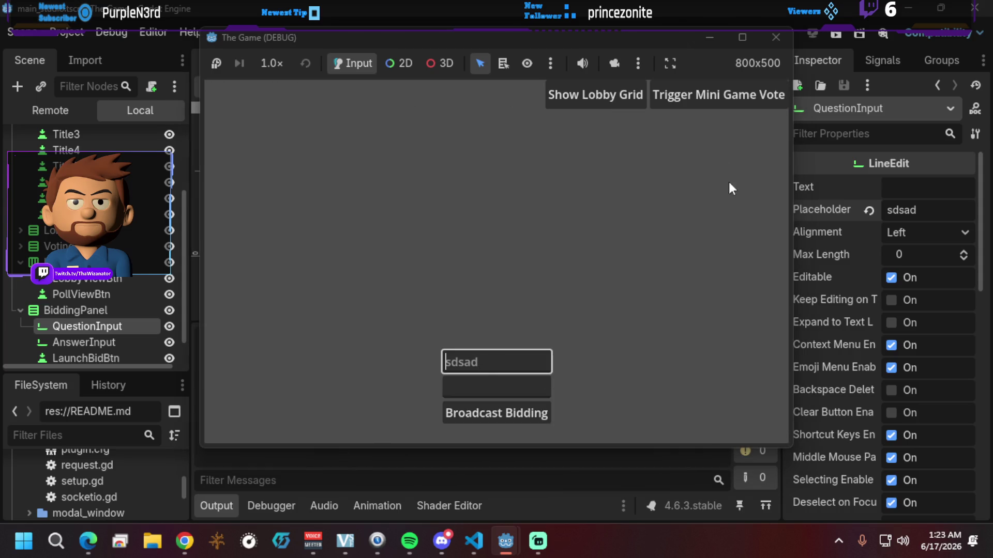
click(923, 209)
double_click(923, 209)
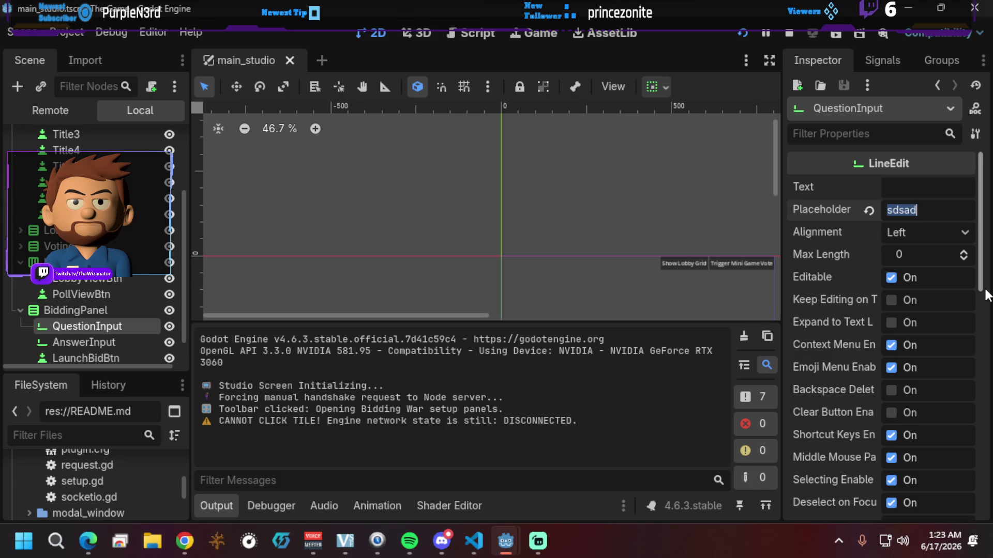
Step: Change QuestionInput's placeholder to 'Bidding Question', save, and select the AnswerInput node
text(Question)
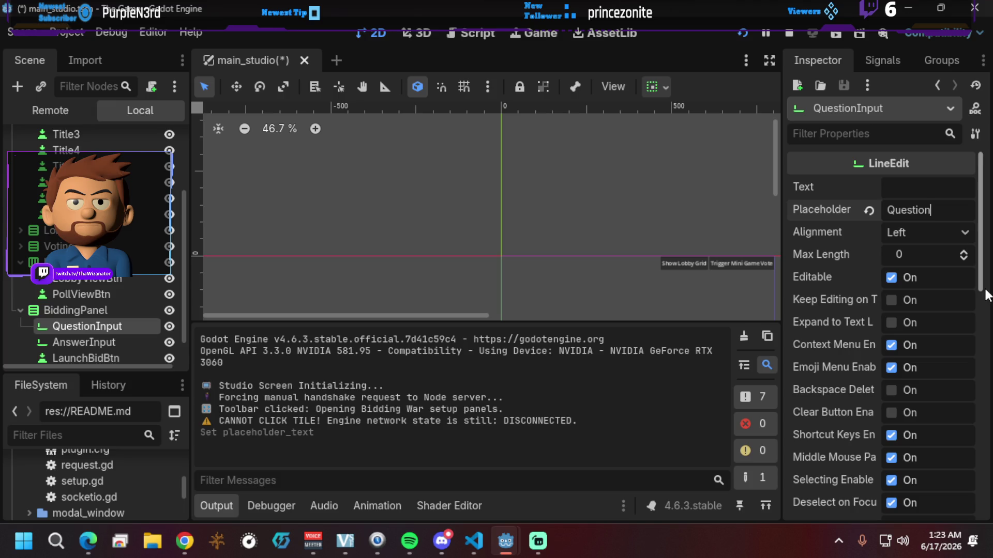
key(Home)
text(Bidding)
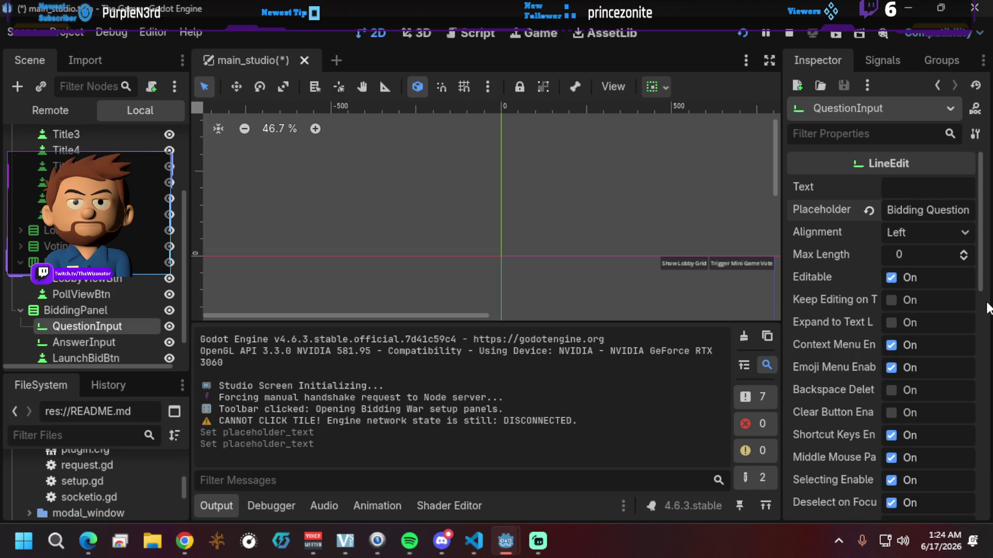
key(ctrl+s)
click(107, 343)
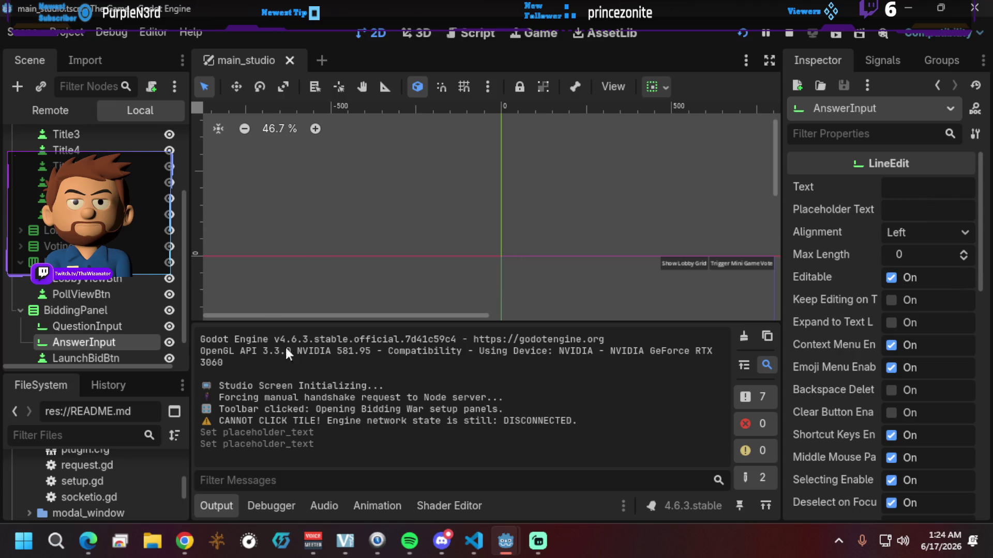
Step: Set AnswerInput's Placeholder Text to 'Bidding Answer', save main_studio, and run the game
click(907, 212)
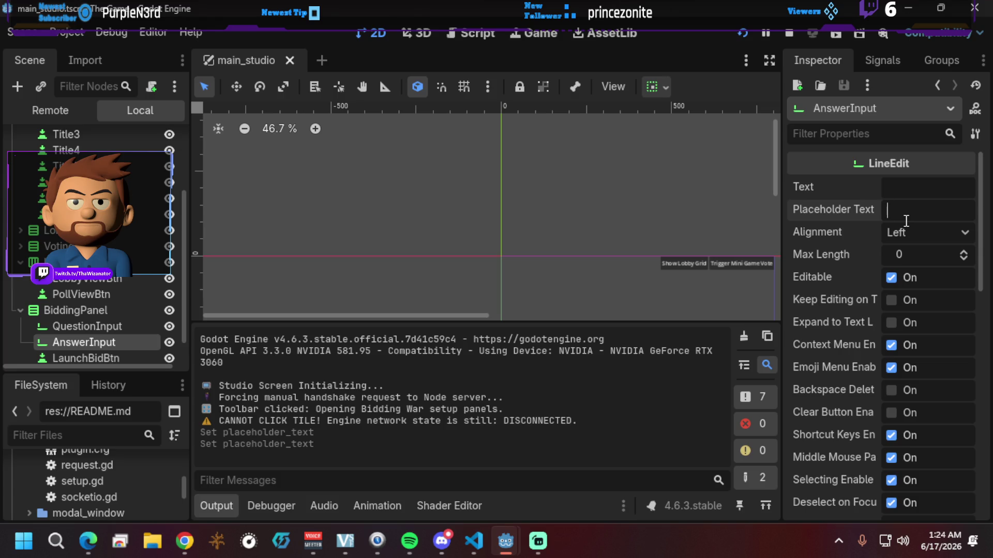
text(Bidding Ans)
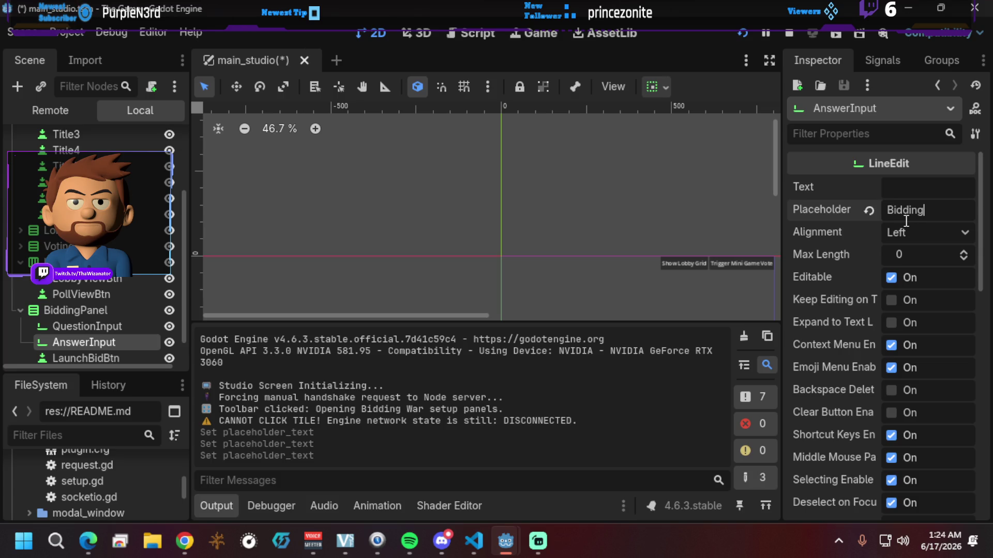
text(wer)
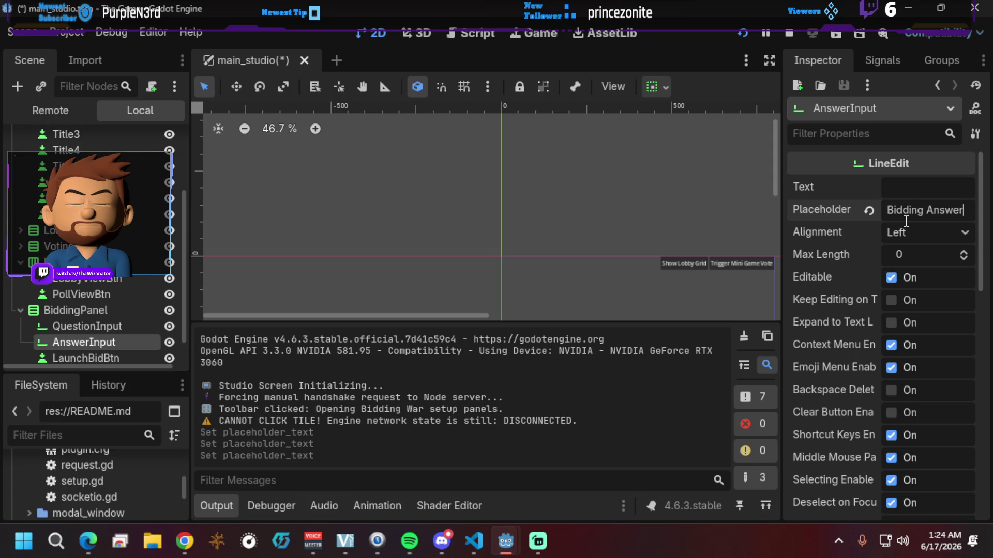
key(ctrl+s)
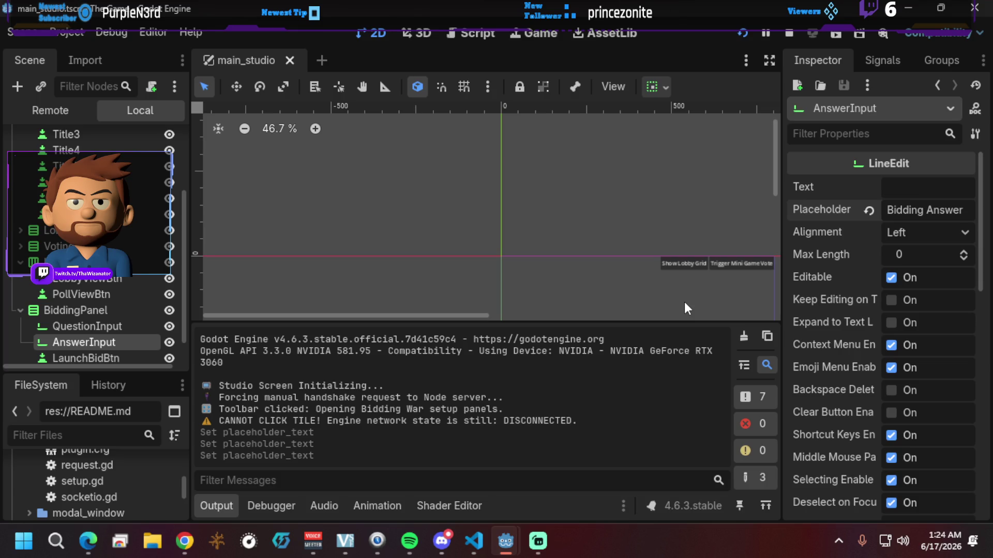
click(746, 30)
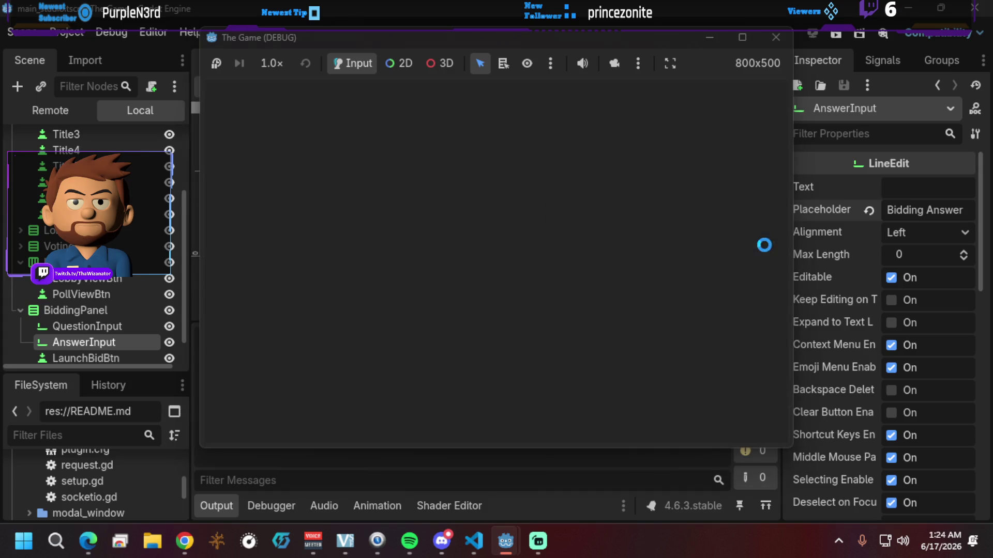
Step: From Tile 1's panel, broadcast question 'what is 2+2' with answer '5', then switch to VS Code
click(396, 147)
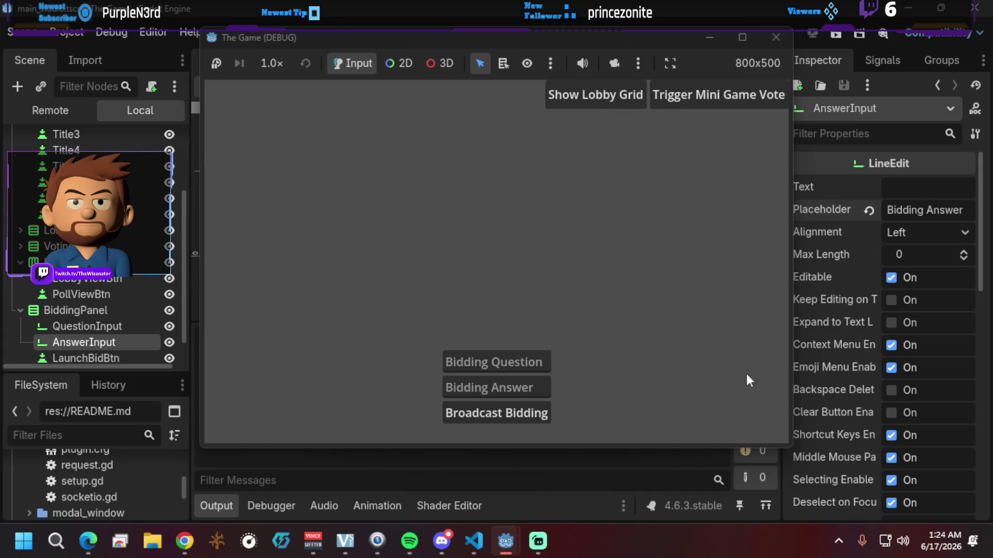
click(515, 354)
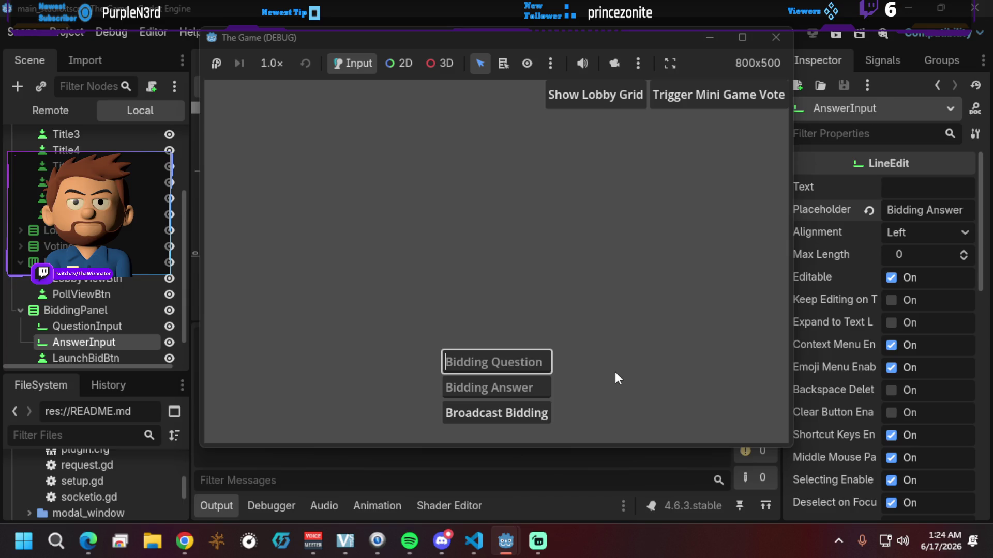
text(what is)
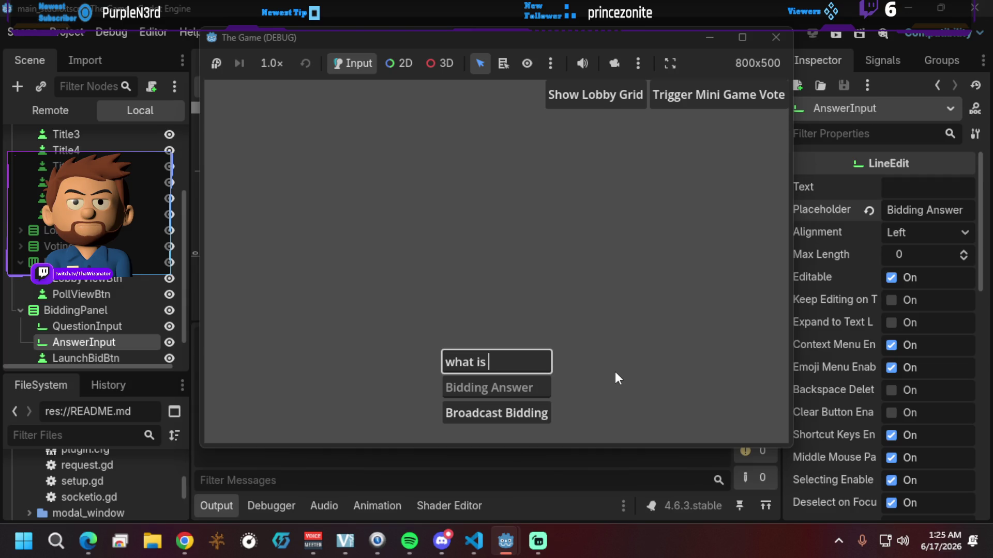
text(2+2)
click(499, 387)
text(5)
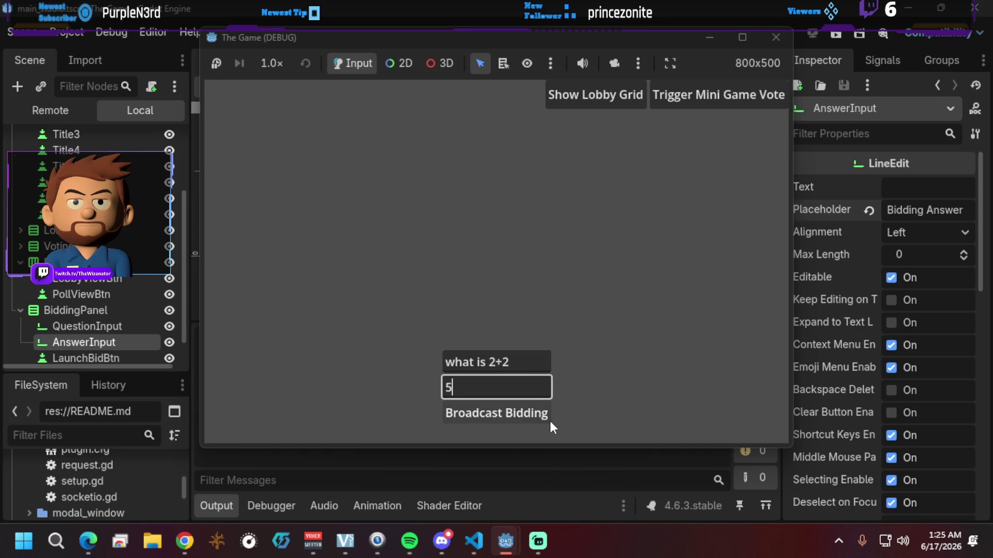
click(510, 409)
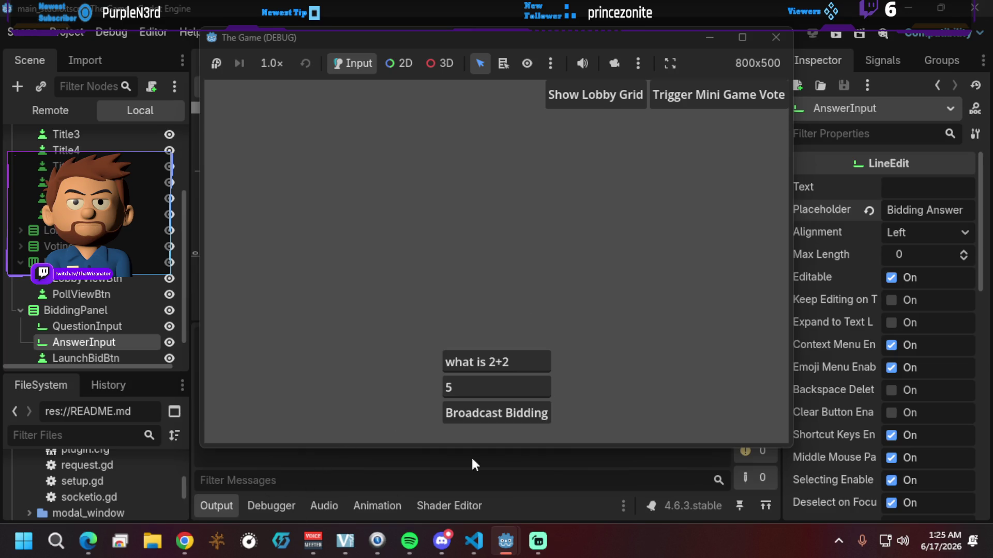
click(470, 547)
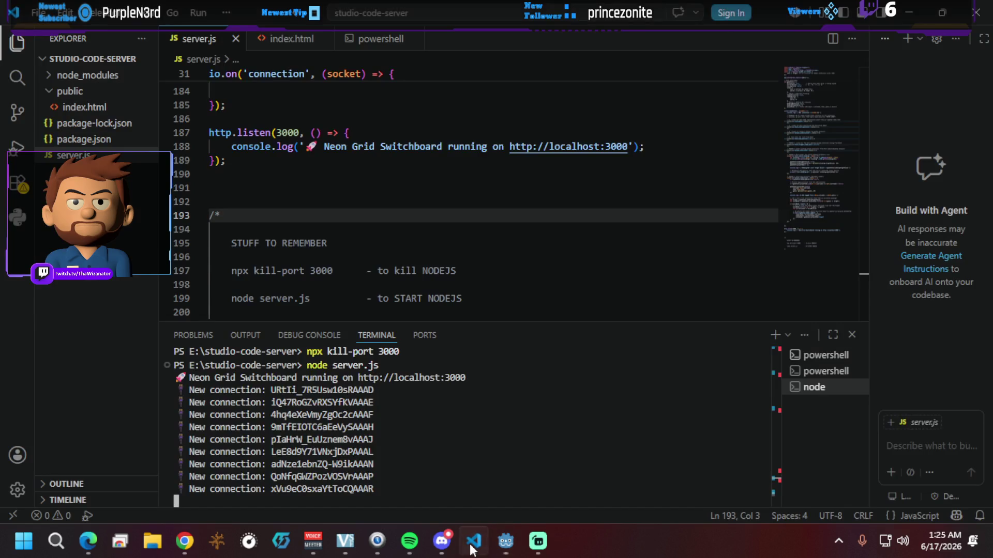
Step: Back in the running game, show the lobby grid, pick Tile 1, and show the grid again
mouse_move(502, 533)
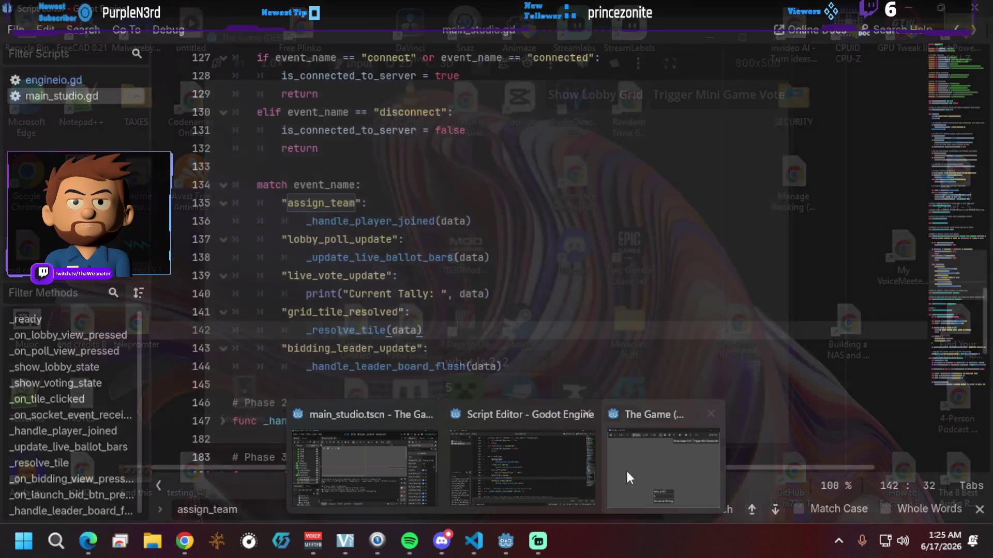
click(638, 465)
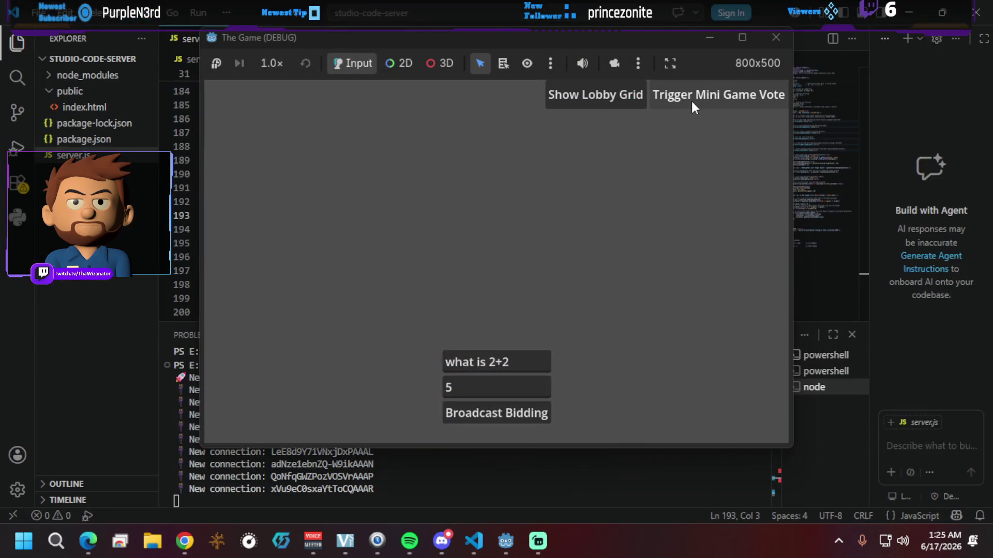
click(588, 97)
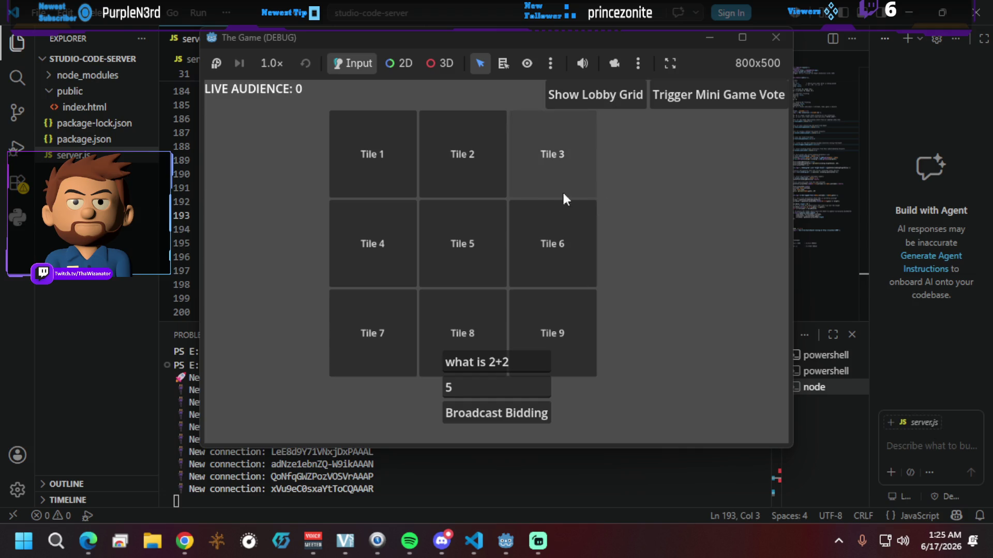
click(359, 161)
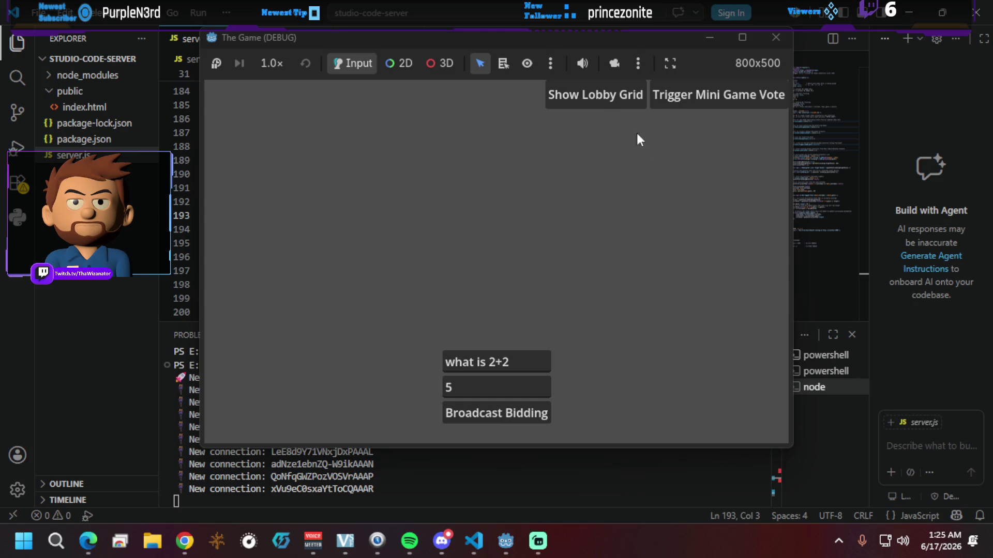
click(602, 98)
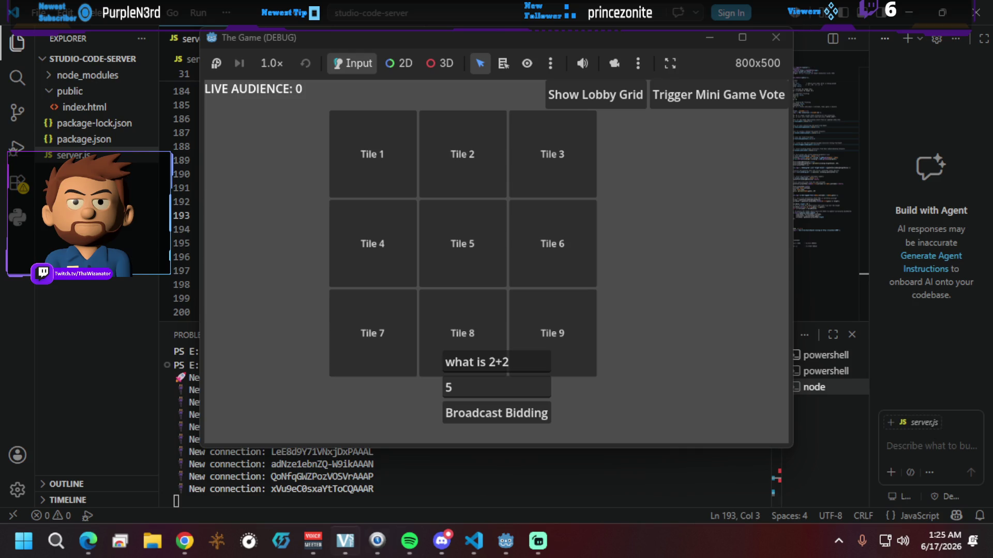
Step: Restart the running game from the main_studio editor
mouse_move(505, 547)
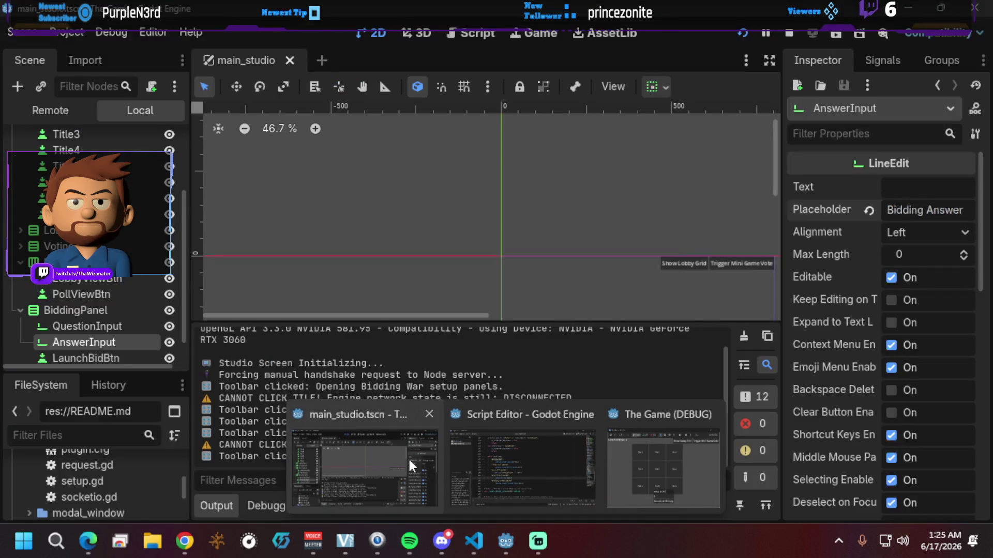
click(408, 457)
click(740, 32)
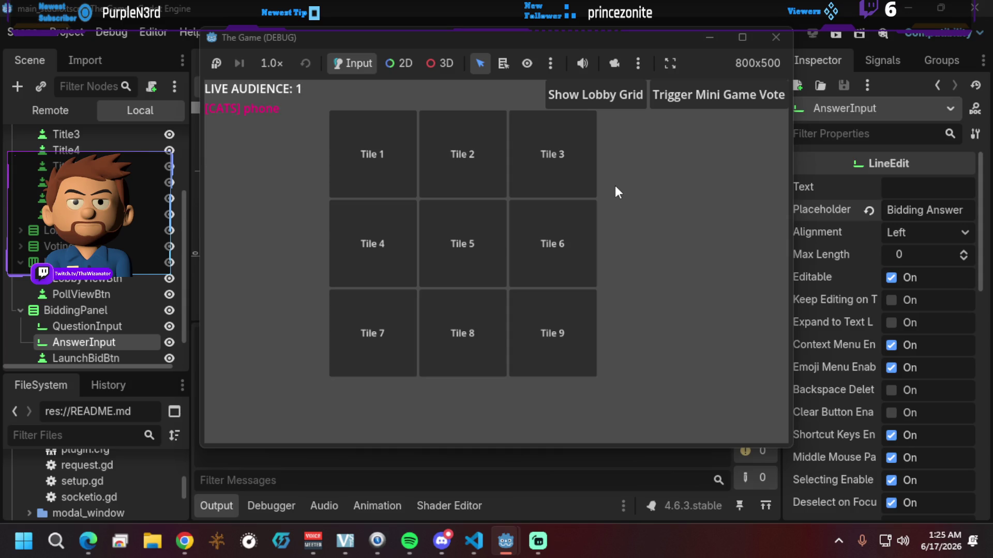
Step: On Tile 1's bidding panel, broadcast a bidding war with question '2+2' and answer 5
click(390, 147)
click(524, 359)
text(2+2)
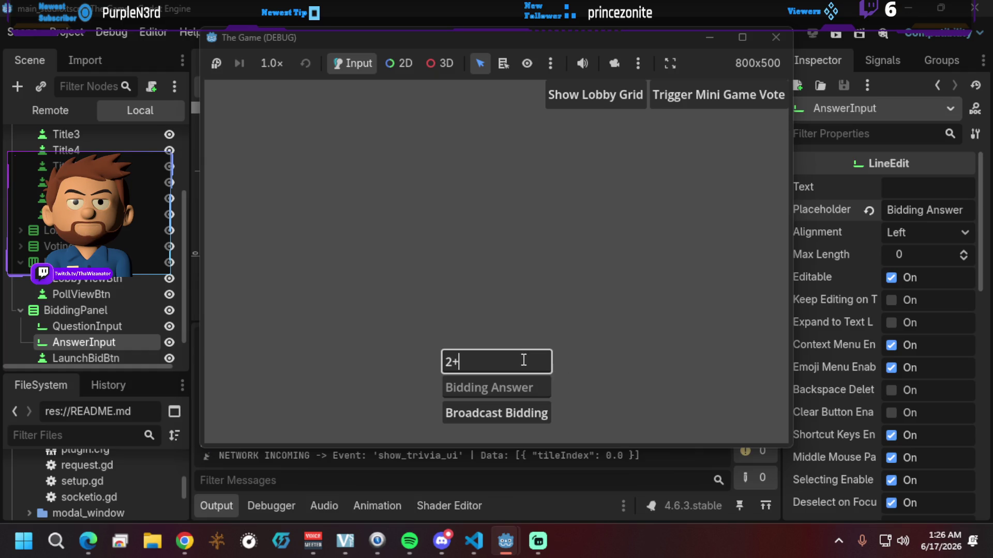
click(507, 389)
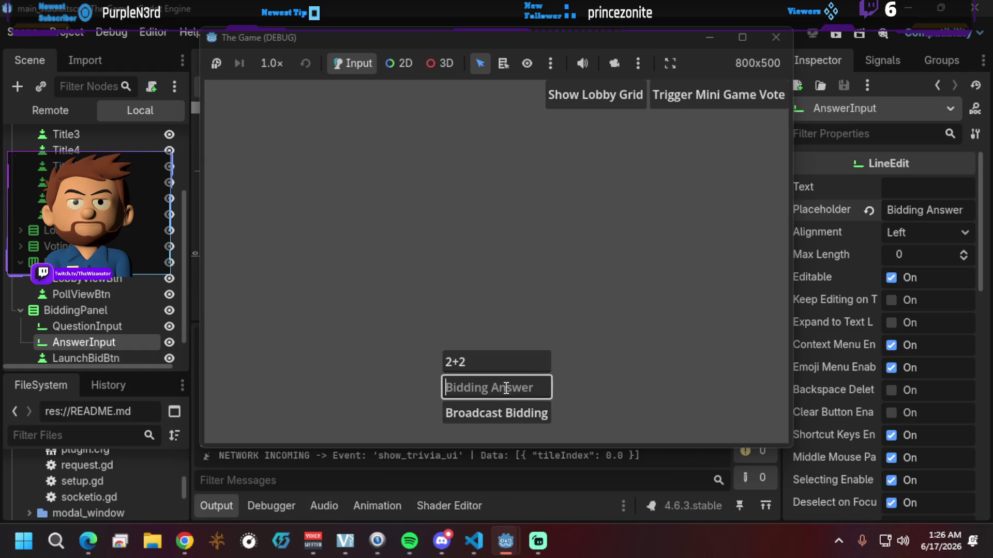
text(5)
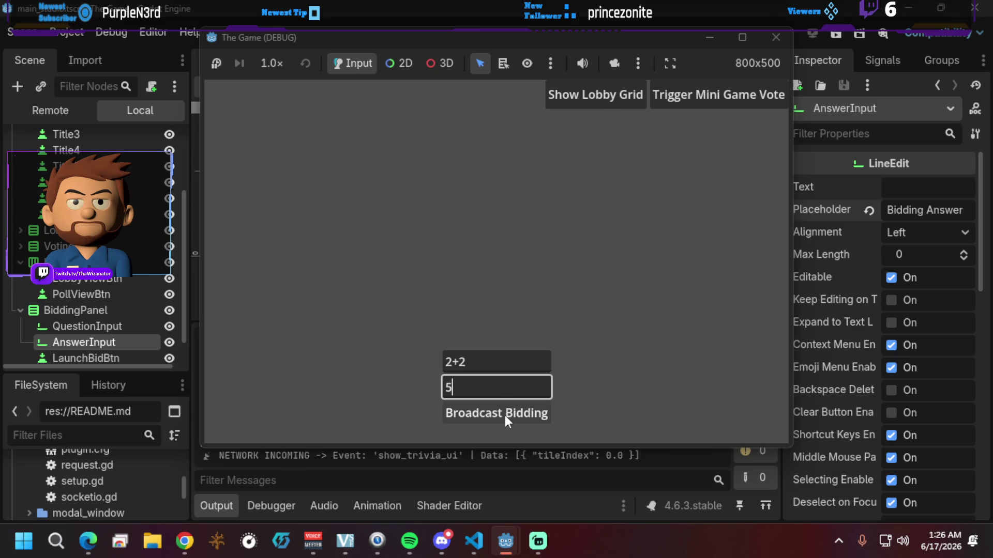
click(504, 415)
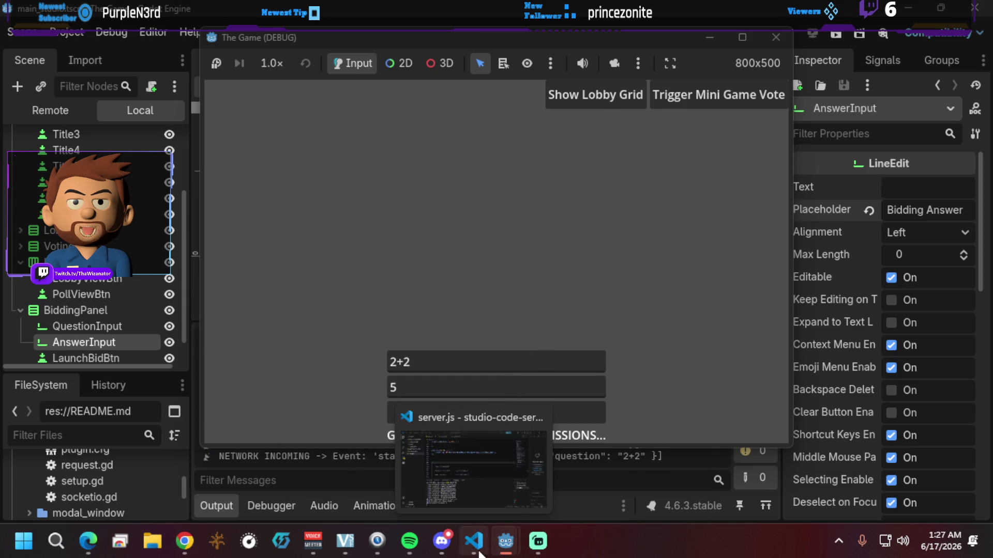
mouse_move(445, 557)
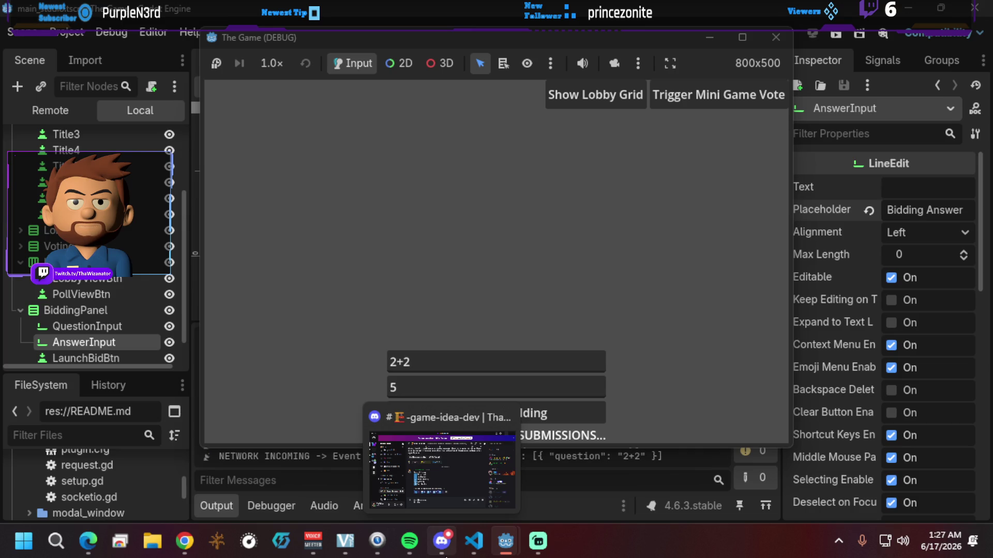
mouse_move(542, 552)
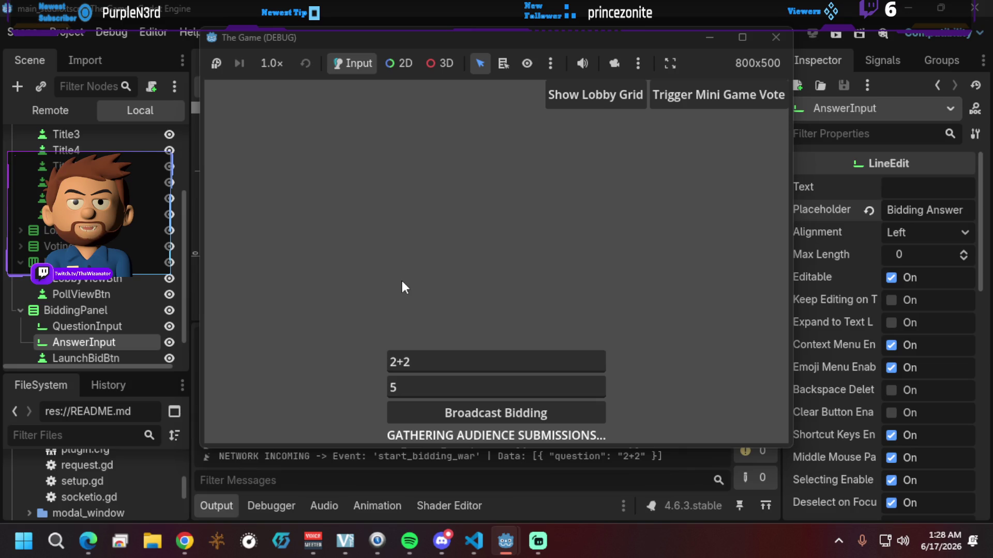
click(548, 550)
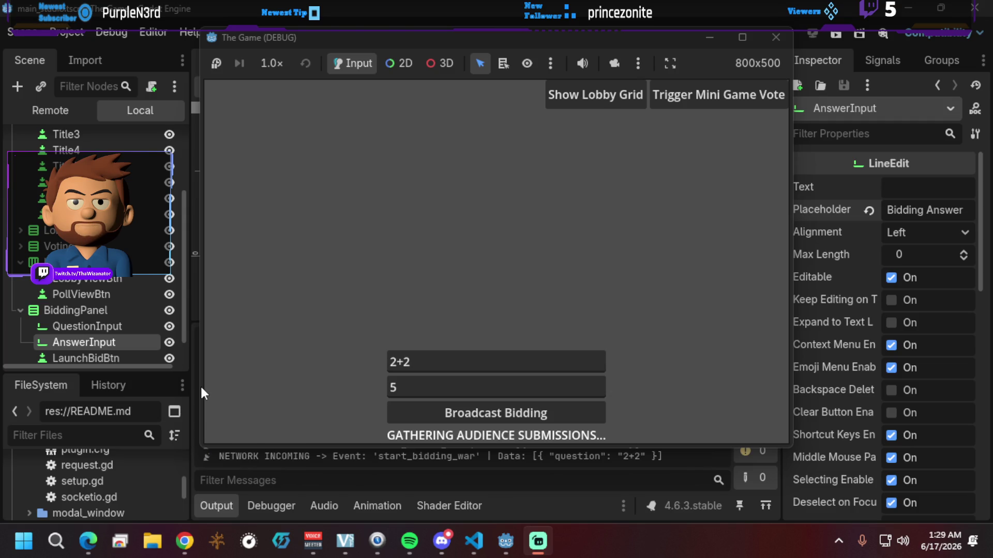
mouse_move(536, 551)
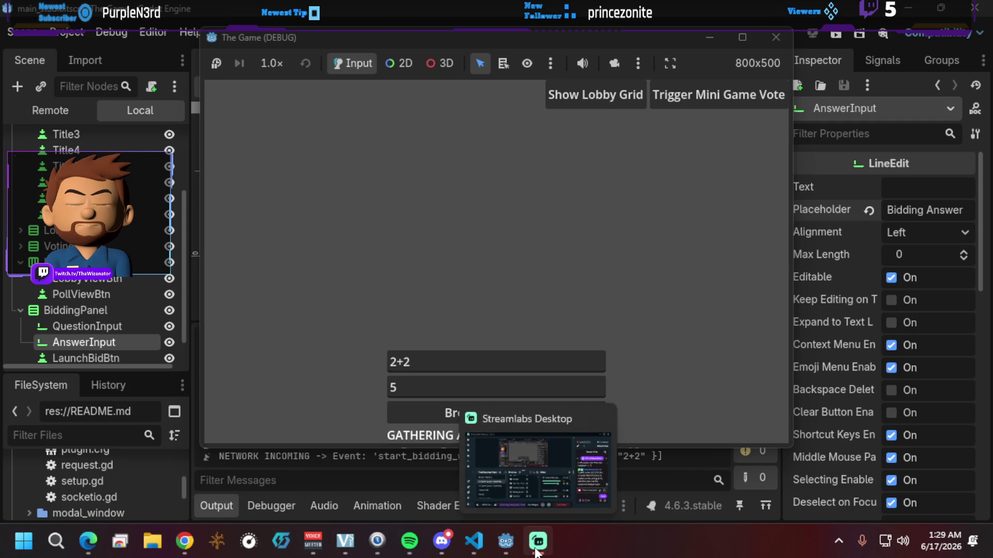
click(540, 549)
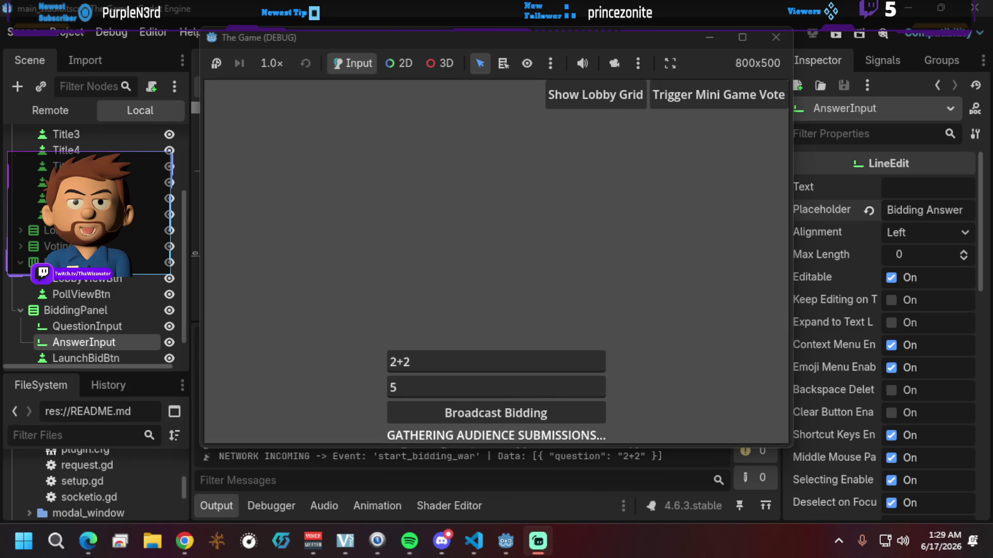